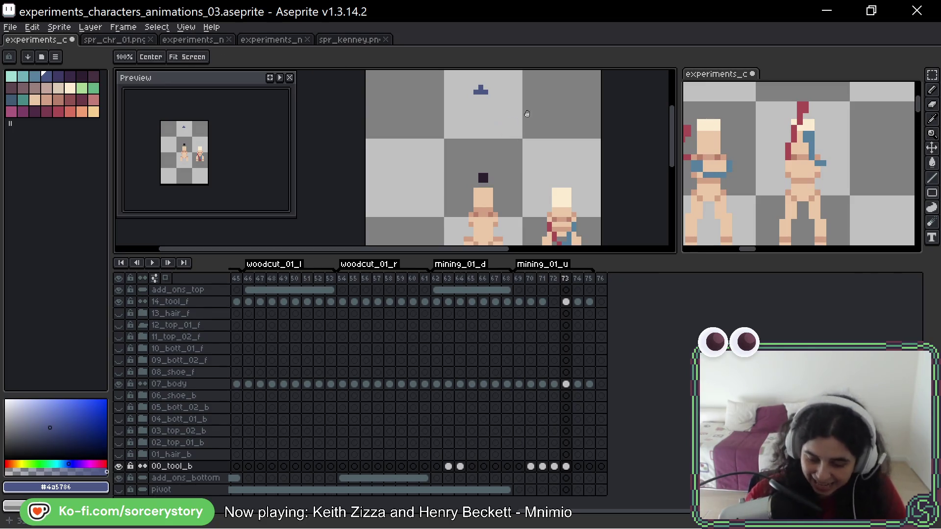
# - Draw two vertical blue lines above the character on frame 73 of 00_tool_b and fill between them
pyautogui.moveTo(524, 111); pyautogui.dragTo(522, 128)
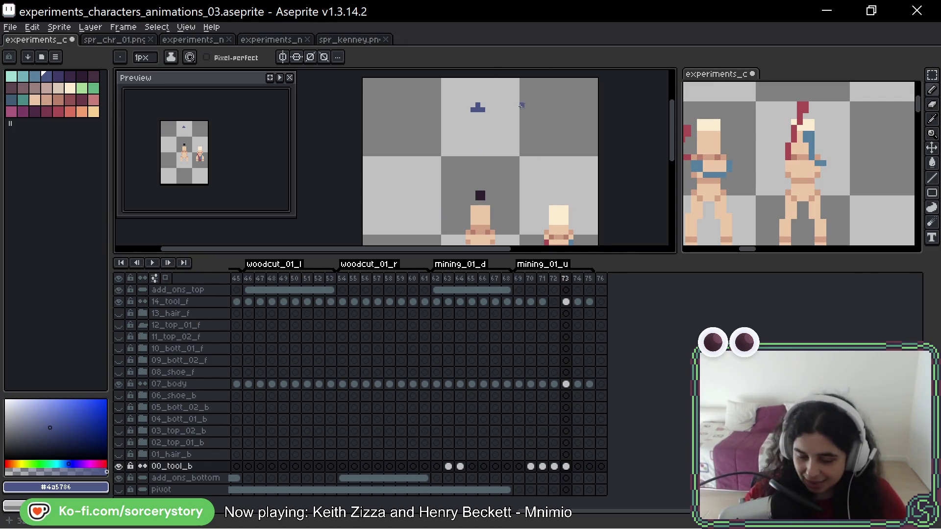
pyautogui.press('space')
pyautogui.moveTo(525, 177); pyautogui.dragTo(513, 167)
pyautogui.click(461, 104)
pyautogui.moveTo(462, 105); pyautogui.dragTo(461, 185)
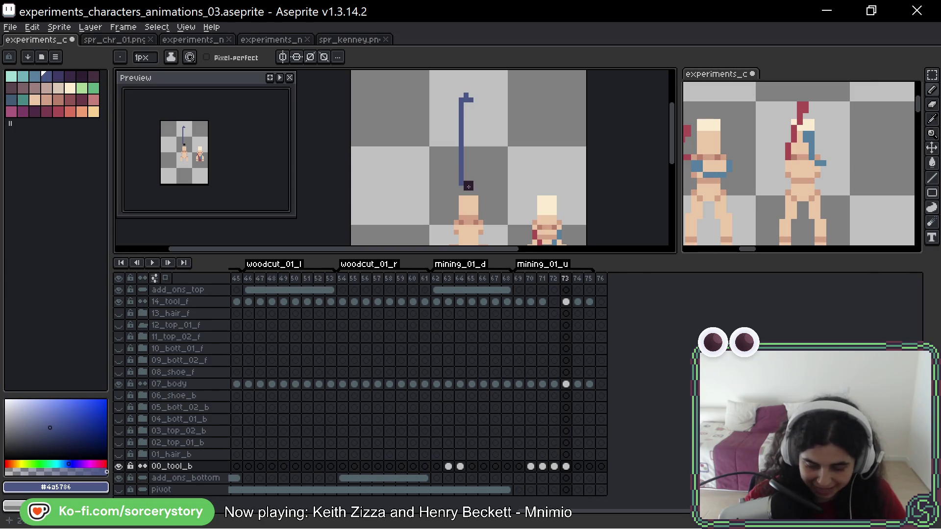
pyautogui.moveTo(471, 100); pyautogui.dragTo(470, 178)
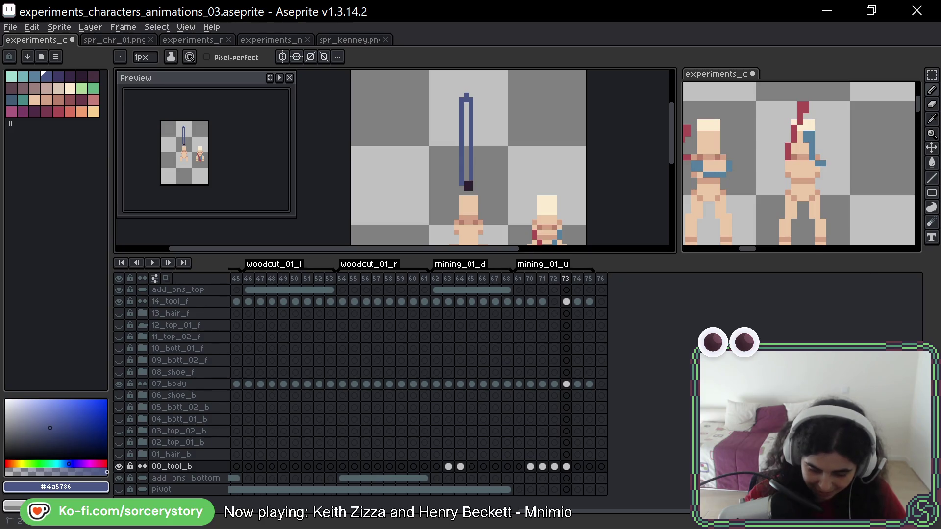
pyautogui.moveTo(466, 179); pyautogui.dragTo(466, 101)
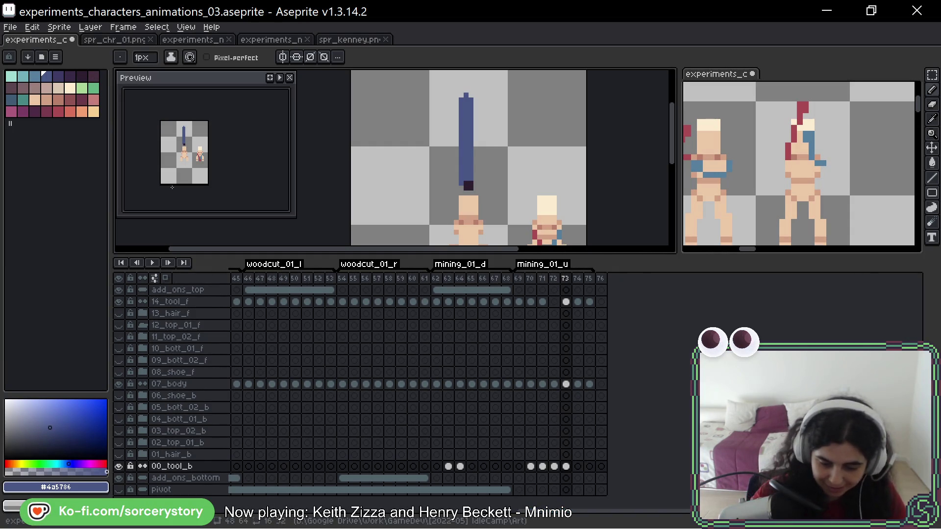
# - Pick frame 72's green and paint a green stripe down the handle, plus a pixel below its tip
pyautogui.press('Left')
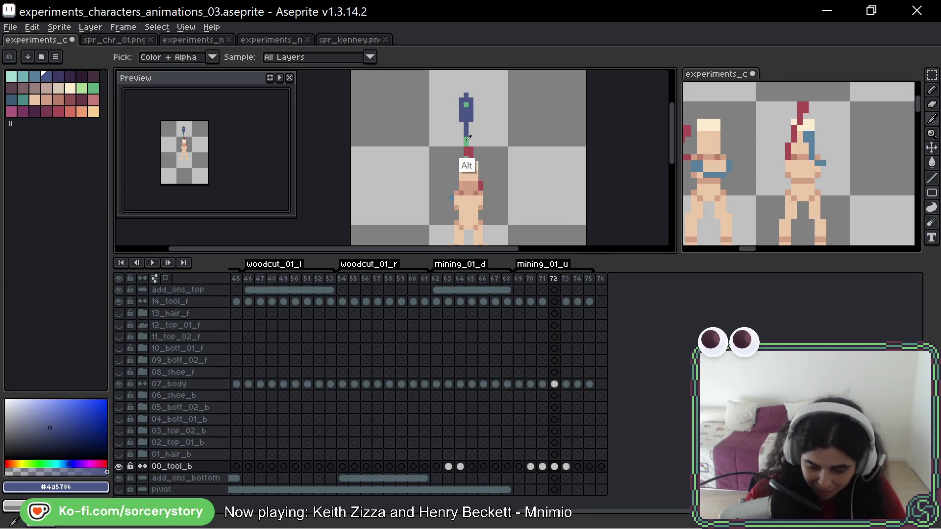
pyautogui.keyDown('alt'); pyautogui.click(466, 140); pyautogui.keyUp('alt')
pyautogui.press('Right')
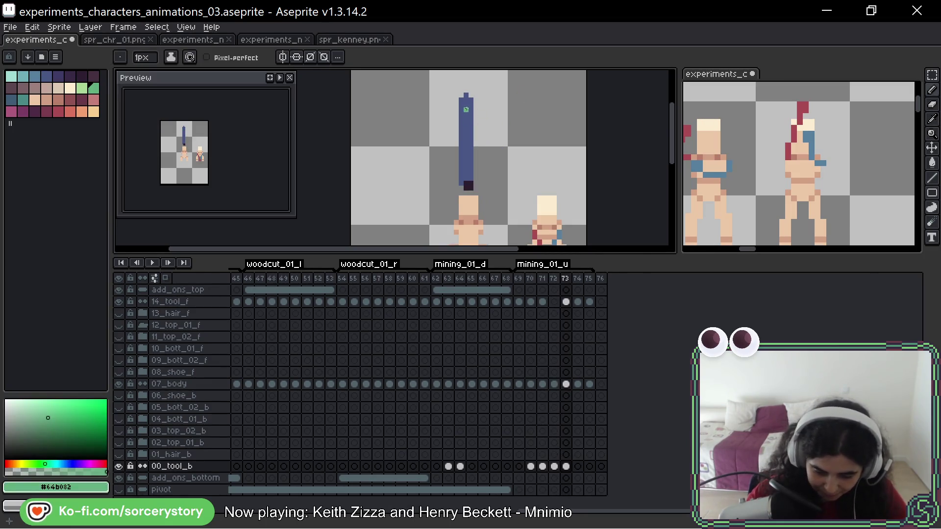
pyautogui.press('Left')
pyautogui.press('Right')
pyautogui.click(465, 109)
pyautogui.moveTo(466, 108); pyautogui.dragTo(466, 179)
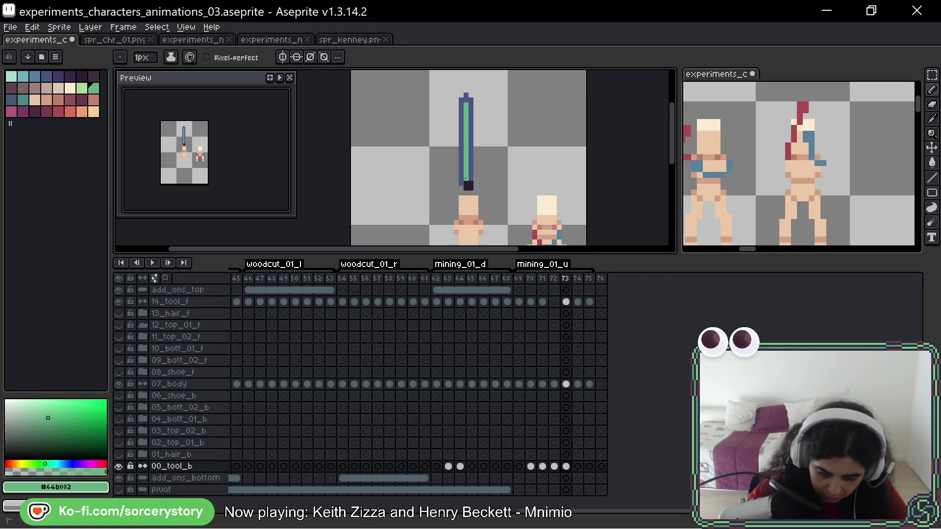
pyautogui.click(465, 192)
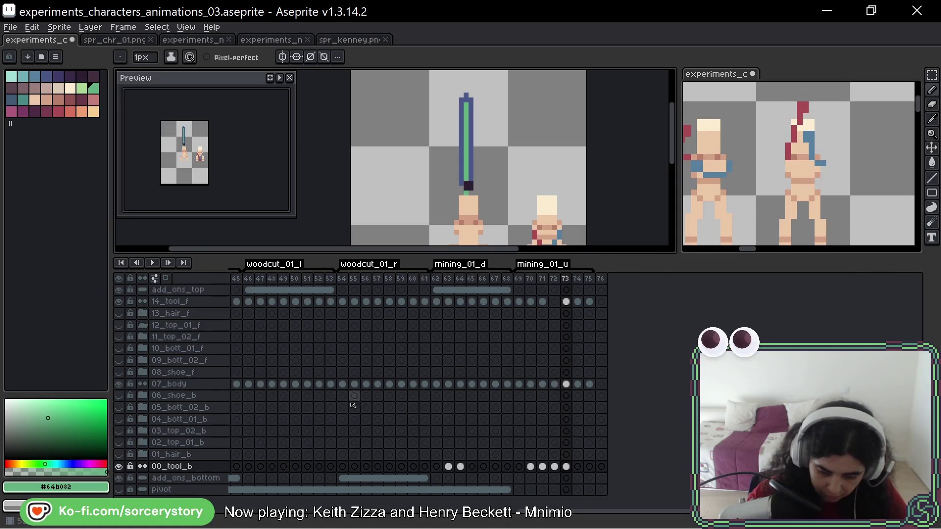
# - Pick the handle's blue from frame 72 and repaint the stripe's upper part blue
pyautogui.press('Right')
pyautogui.press('Left')
pyautogui.press('Right')
pyautogui.press('Left')
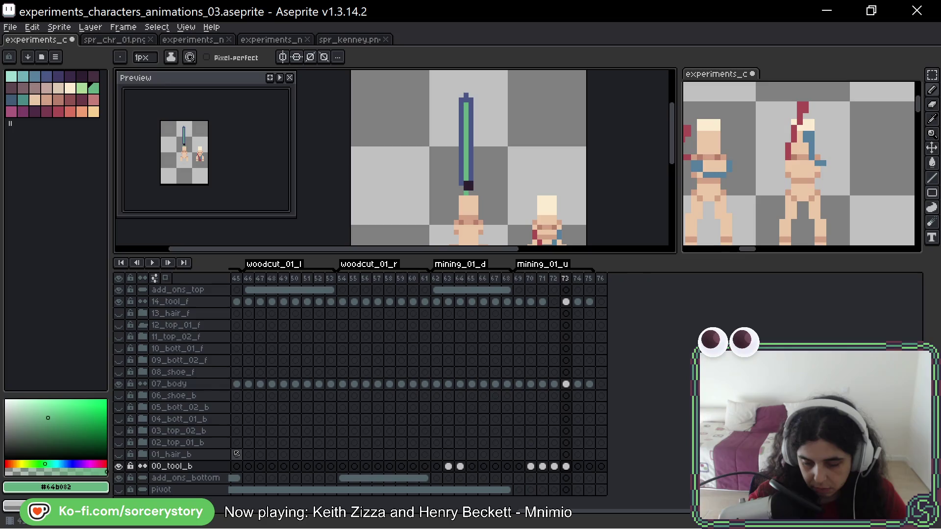
pyautogui.press('Left')
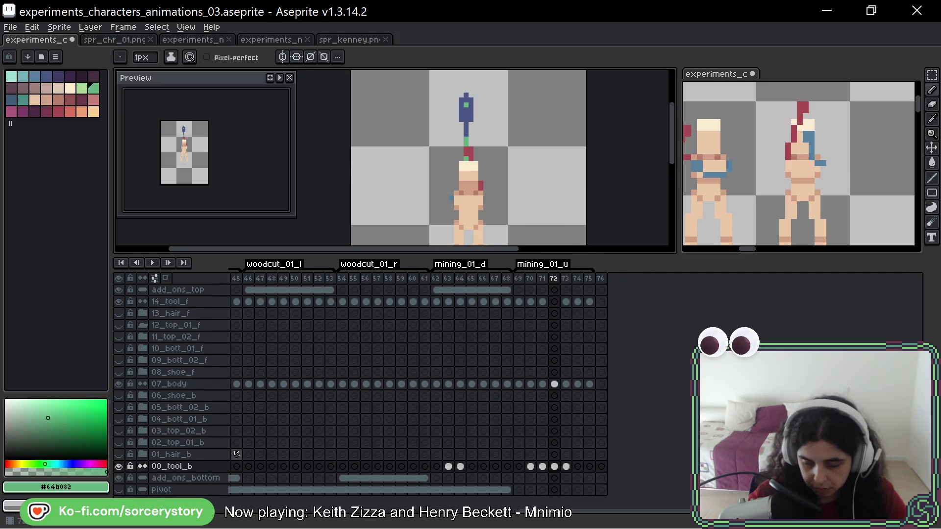
pyautogui.press('Right')
pyautogui.press('Left')
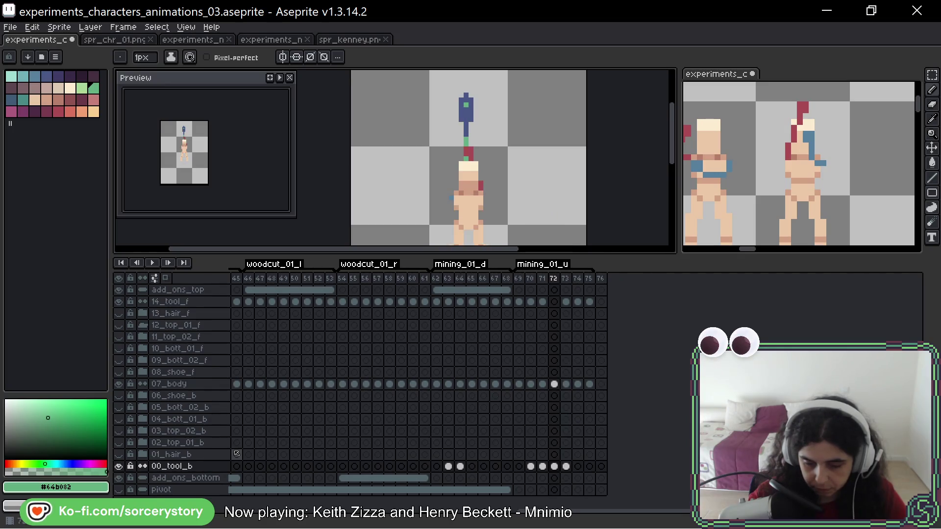
pyautogui.keyDown('alt'); pyautogui.click(467, 130); pyautogui.keyUp('alt')
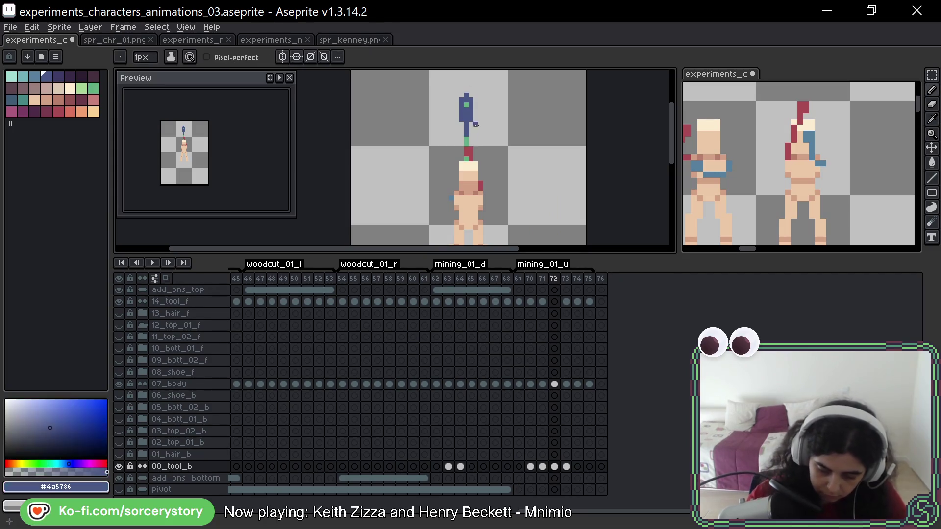
pyautogui.press('Right')
pyautogui.moveTo(466, 133); pyautogui.dragTo(466, 100)
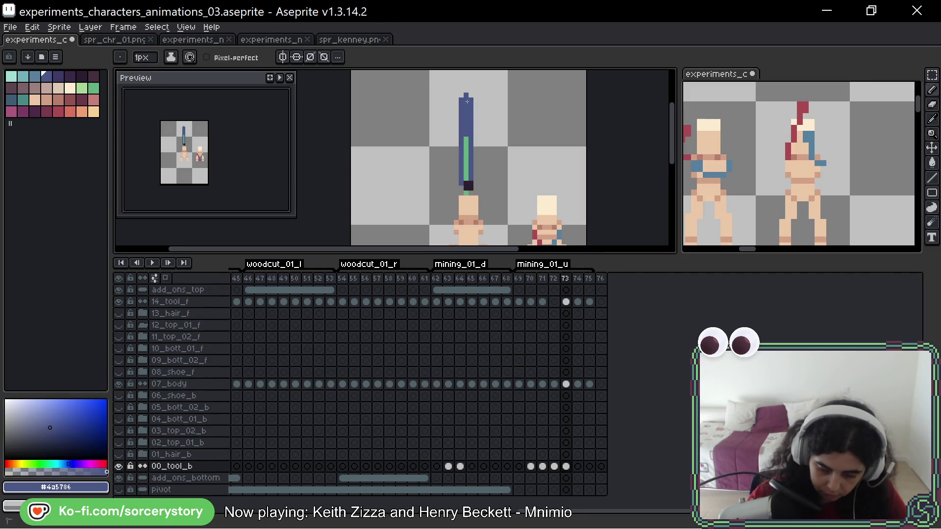
pyautogui.press('Left')
pyautogui.press('Right')
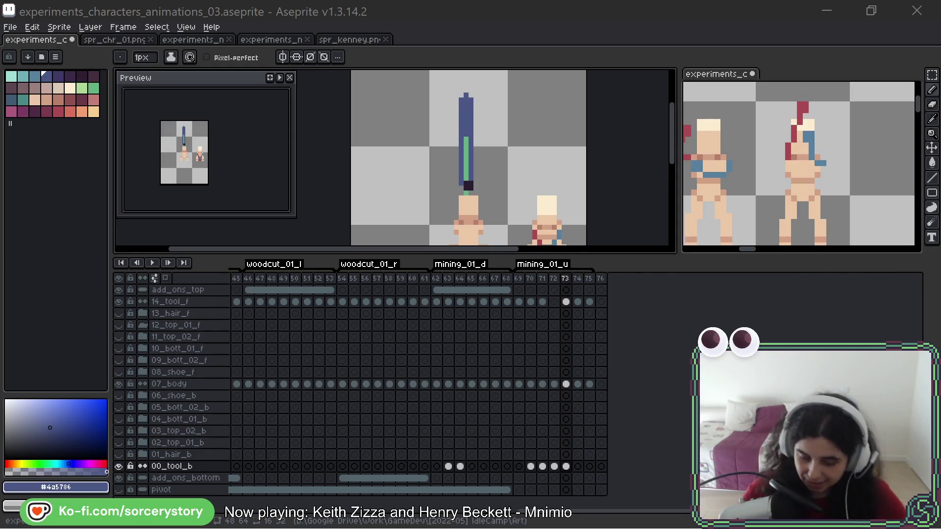
# - Delete the dark handle pixels from the 14_tool_f cel on frame 73 and flip frames to check
pyautogui.hscroll(1, 480, 132)
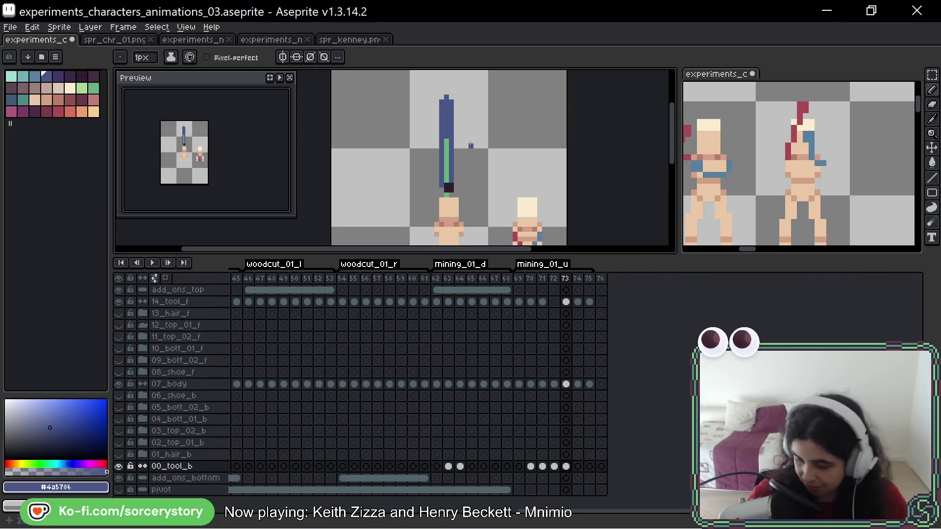
pyautogui.click(565, 384)
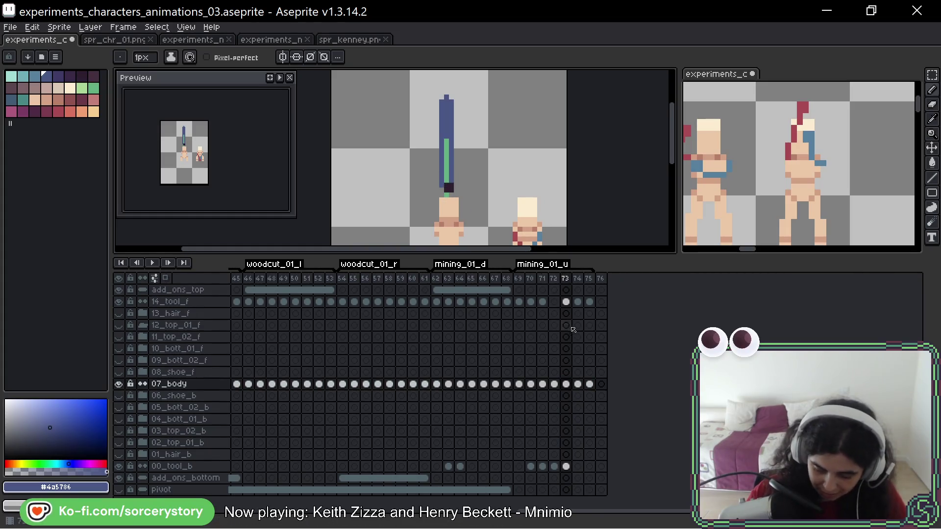
pyautogui.keyDown('ctrl'); pyautogui.click(448, 187); pyautogui.keyUp('ctrl')
pyautogui.press('Delete')
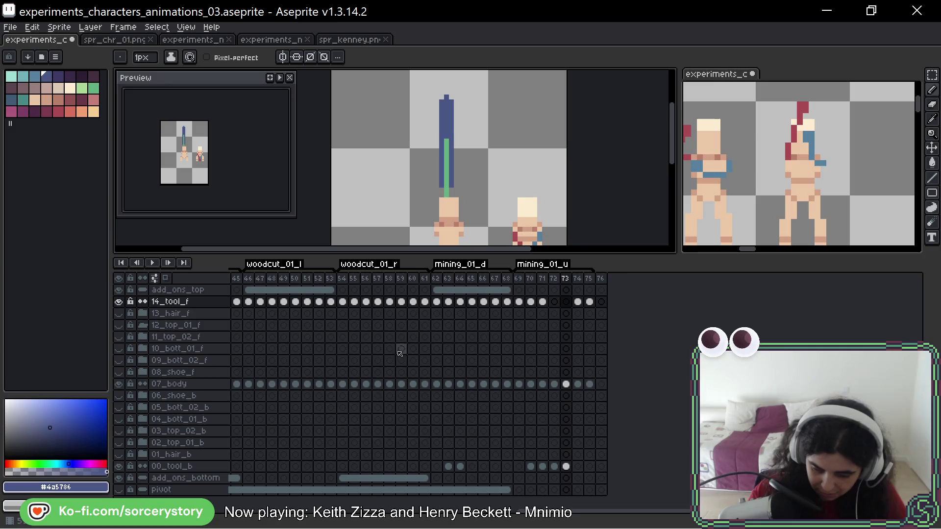
pyautogui.press('Left')
pyautogui.press('Right')
pyautogui.press('Left')
pyautogui.press('Right')
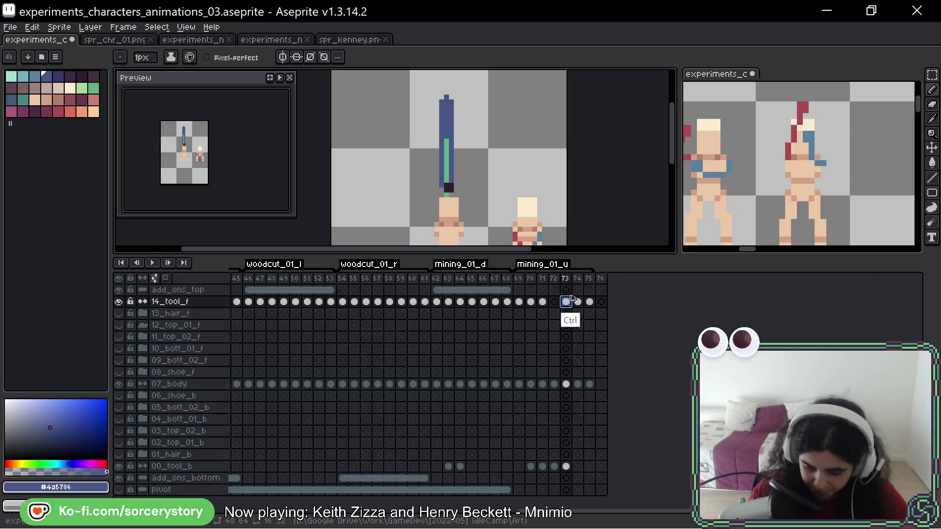
pyautogui.click(567, 302)
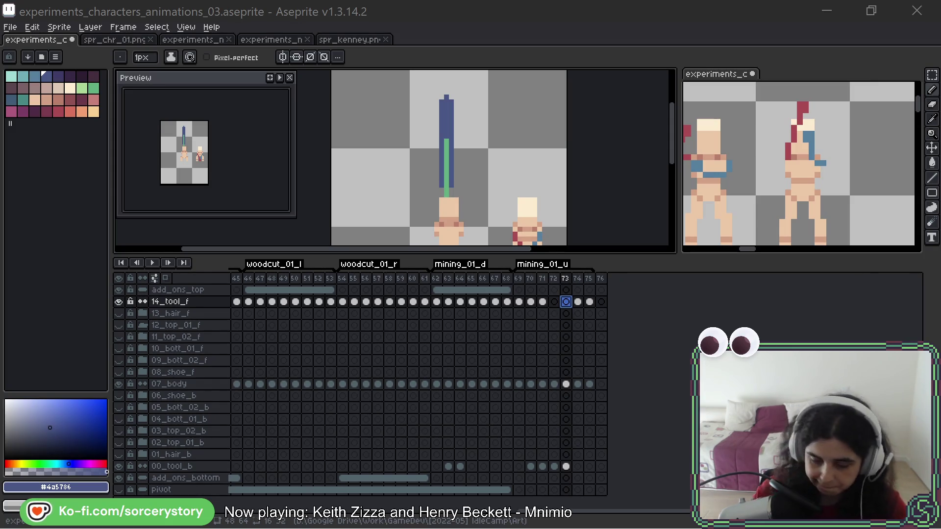
# - Recentre the sprite and play the mining animation, stopping on frame 67 of mining_01_d
pyautogui.moveTo(525, 168)
pyautogui.mouseDown()
pyautogui.moveTo(542, 144)
pyautogui.moveTo(492, 124)
pyautogui.mouseUp()
pyautogui.scroll(-1, 543, 144)
pyautogui.scroll(-1, 539, 142)
pyautogui.scroll(1, 519, 132)
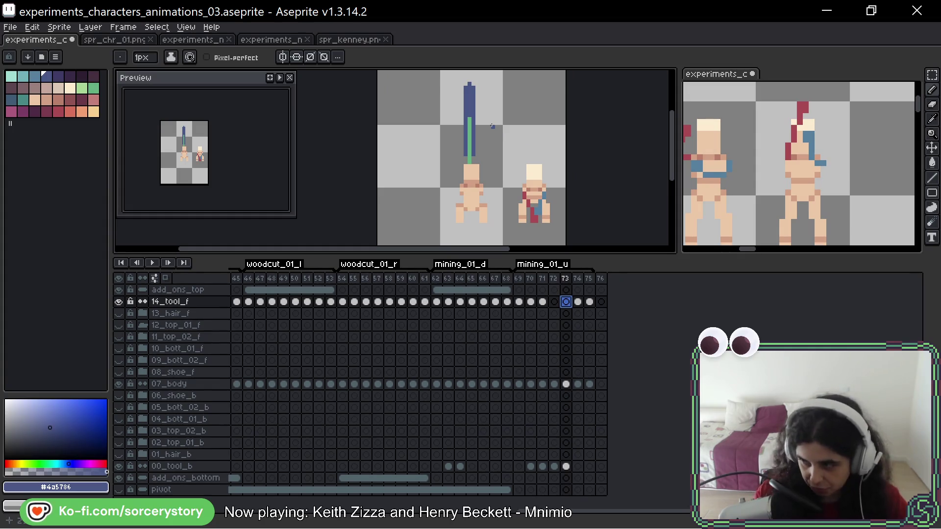
pyautogui.press('Return')
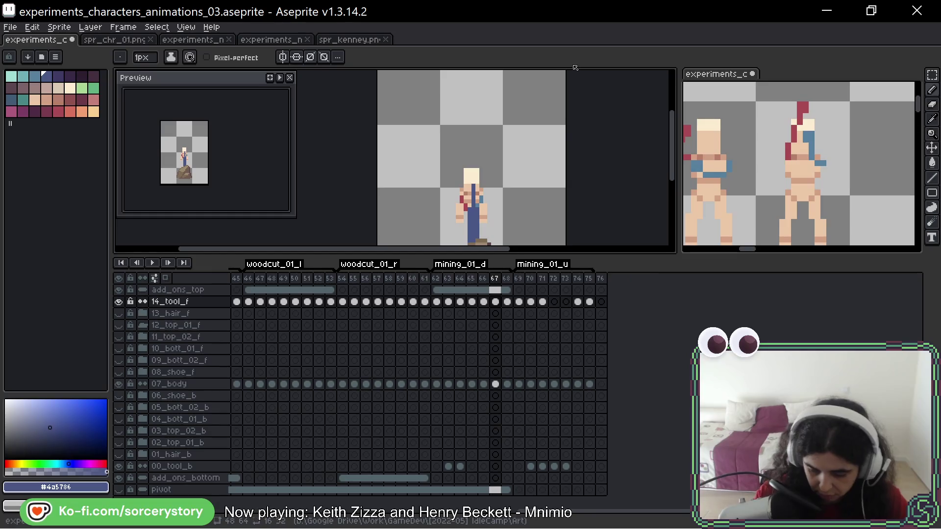
# - Pan the canvas to frame the character, rock and tool handle on frame 67
pyautogui.moveTo(504, 204)
pyautogui.mouseDown()
pyautogui.moveTo(488, 114)
pyautogui.moveTo(491, 146)
pyautogui.mouseUp()
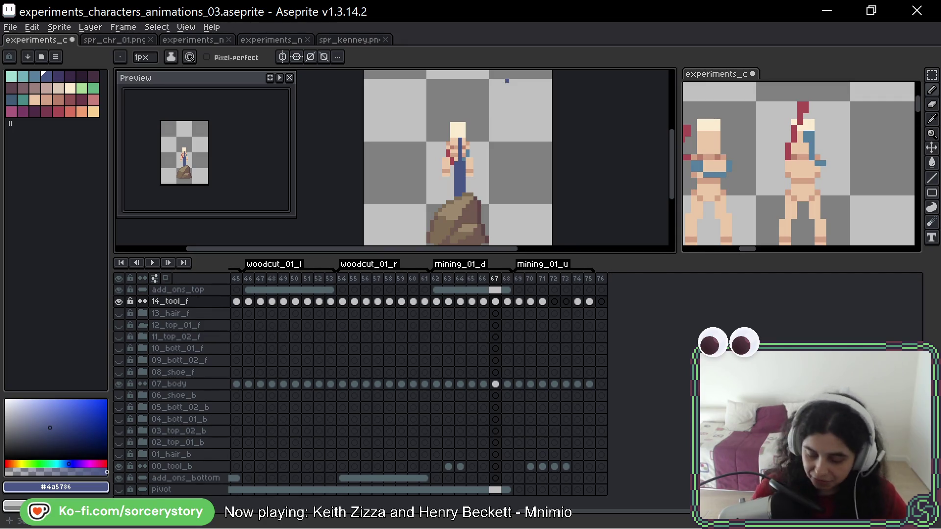
pyautogui.moveTo(498, 120); pyautogui.dragTo(510, 141)
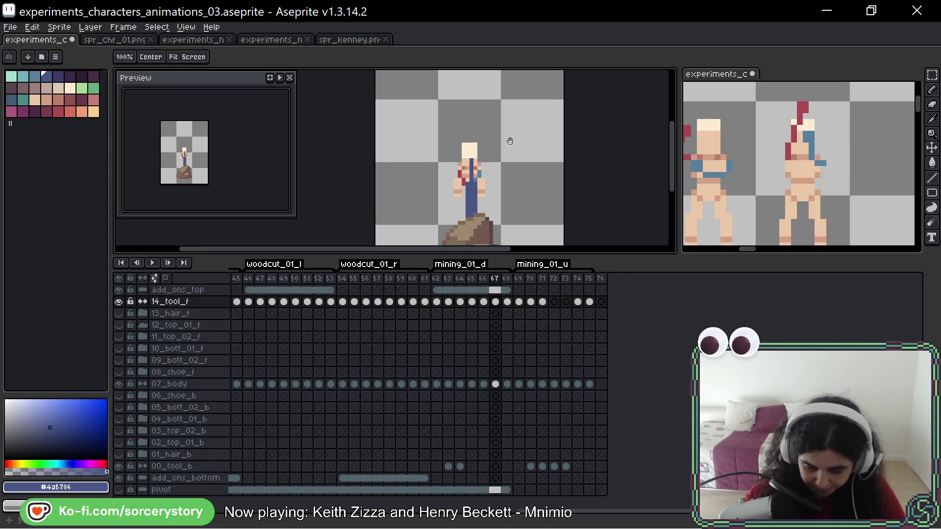
# - Hide the add_ons_top layer on frame 67 so the rock disappears
pyautogui.press('.')
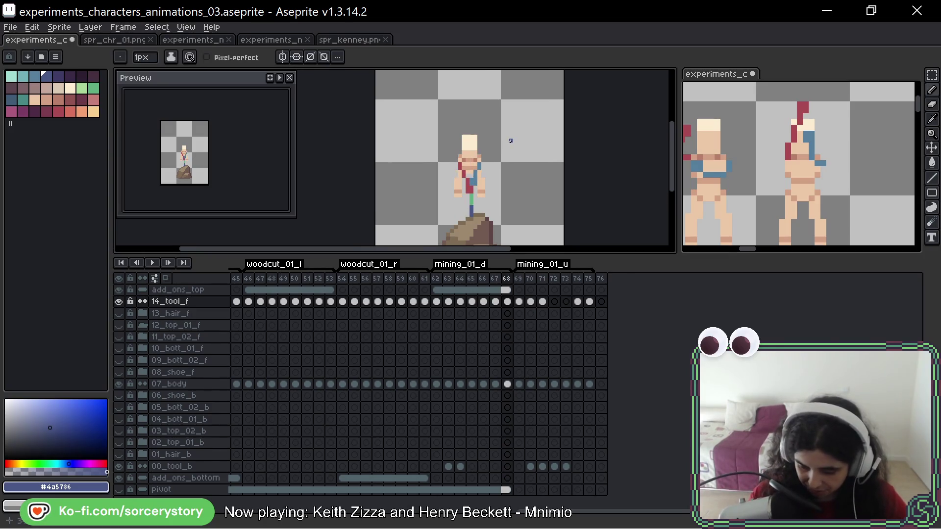
pyautogui.press(',')
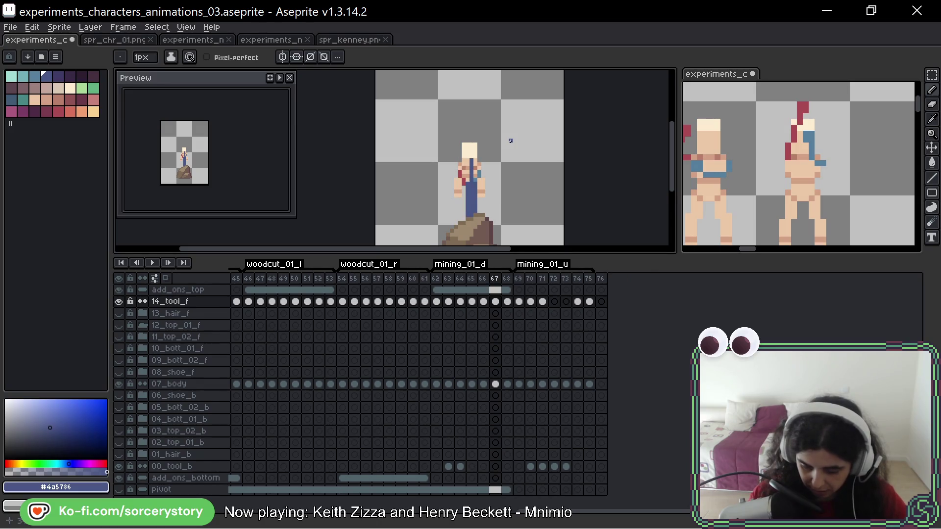
pyautogui.click(119, 289)
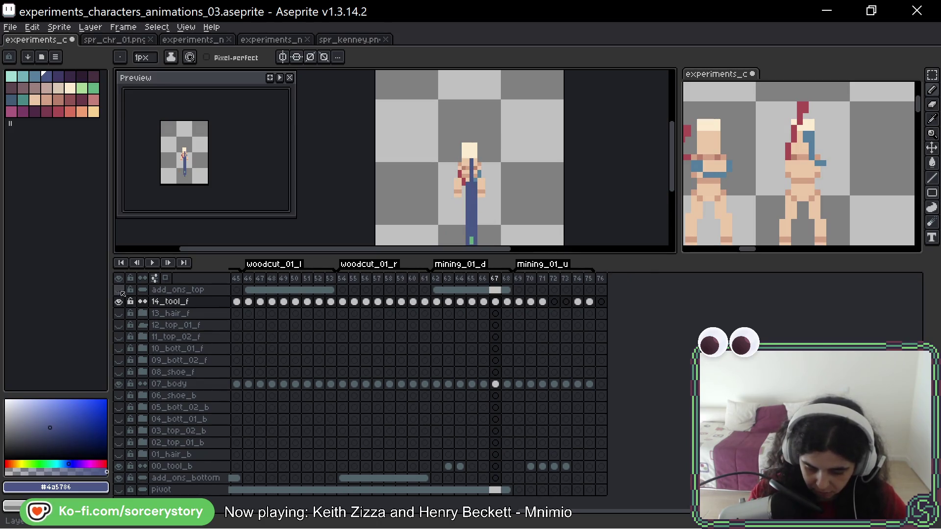
pyautogui.moveTo(549, 242)
pyautogui.mouseDown()
pyautogui.moveTo(527, 177)
pyautogui.moveTo(528, 185)
pyautogui.mouseUp()
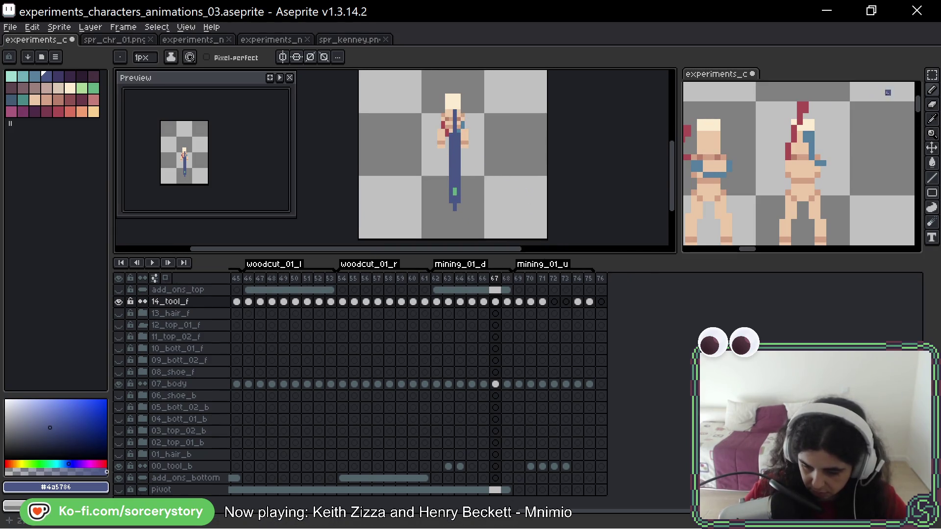
# - Marquee-check the handle on frames 66–67, undo the selection, and play the animation
pyautogui.click(931, 75)
pyautogui.scroll(1, 433, 223)
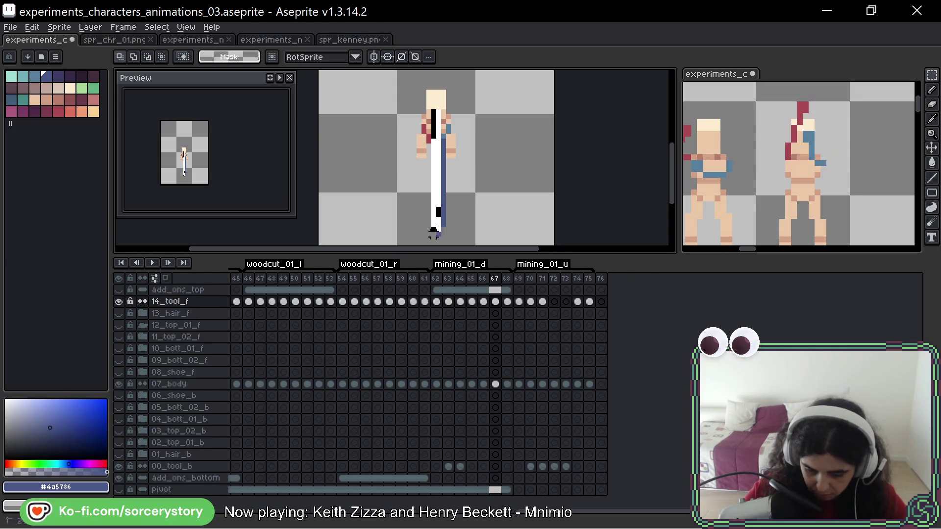
pyautogui.click(433, 222)
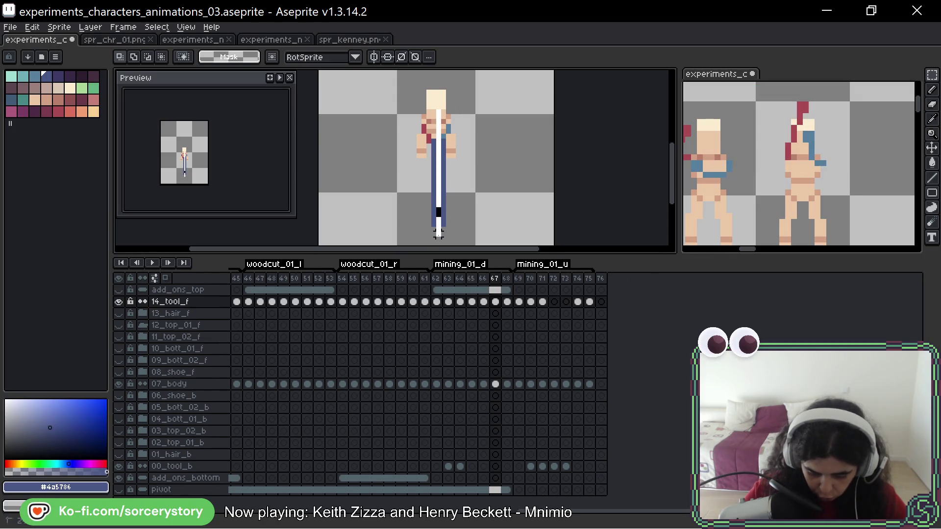
pyautogui.click(438, 234)
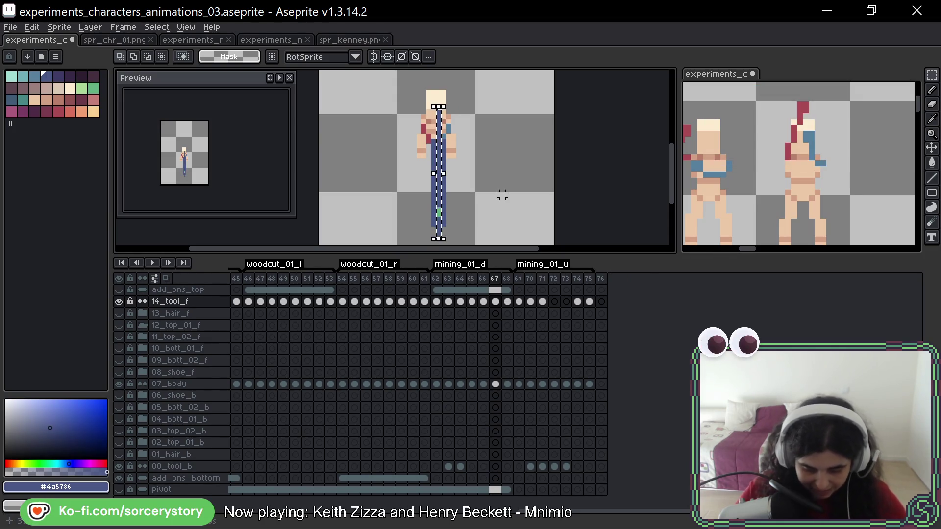
pyautogui.click(485, 295)
pyautogui.scroll(-3, 484, 122)
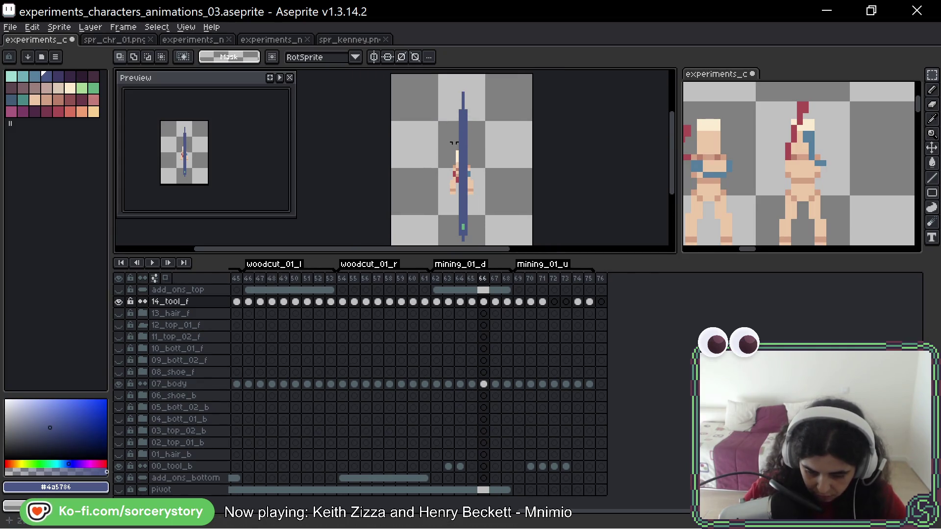
pyautogui.moveTo(462, 93); pyautogui.dragTo(463, 240)
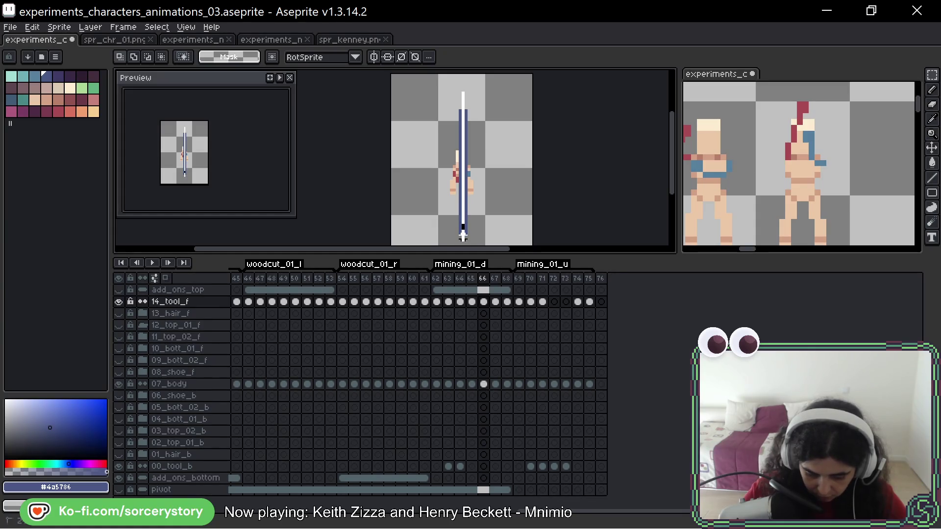
pyautogui.hotkey('ctrl', 'z')
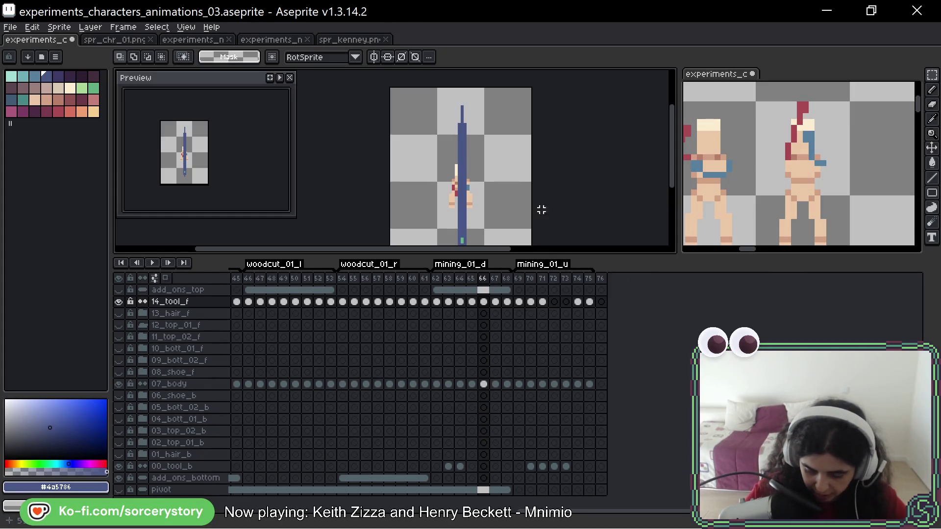
pyautogui.press('Return')
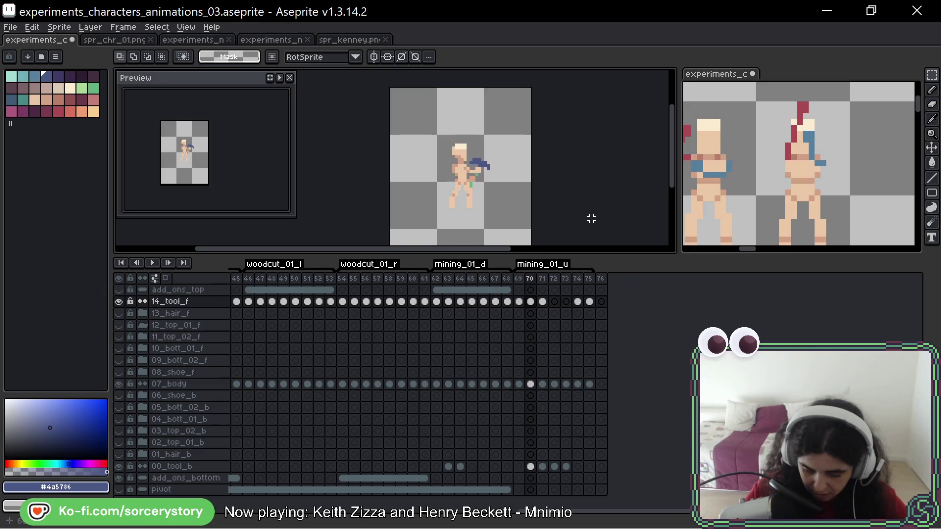
# - Copy the 00_tool_b handle cel from frame 73 into frame 74
pyautogui.scroll(1, 465, 123)
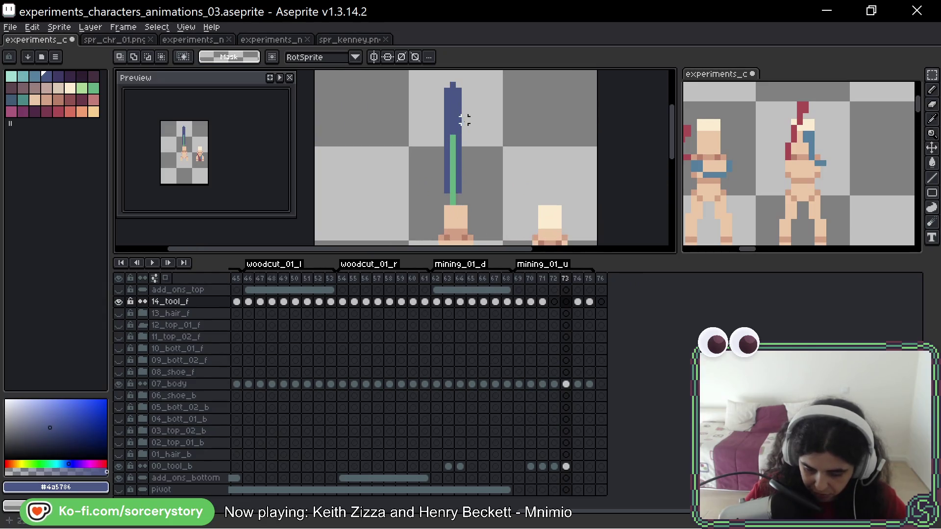
pyautogui.moveTo(453, 83); pyautogui.dragTo(453, 201)
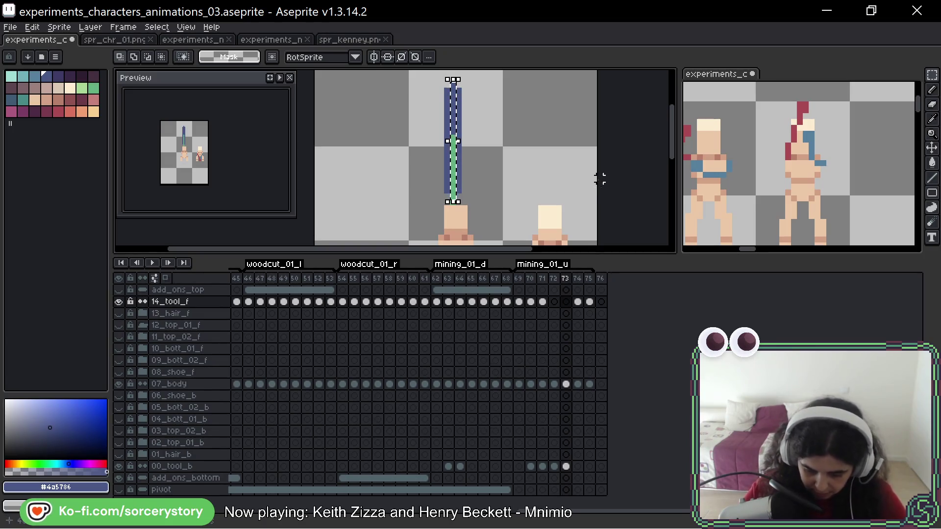
pyautogui.hotkey('ctrl', 'd')
pyautogui.press('Right')
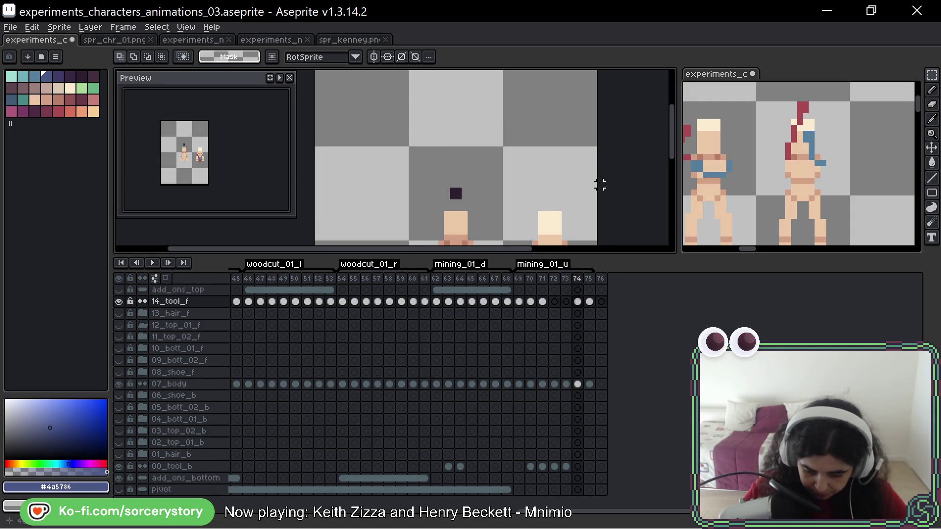
pyautogui.press('Left')
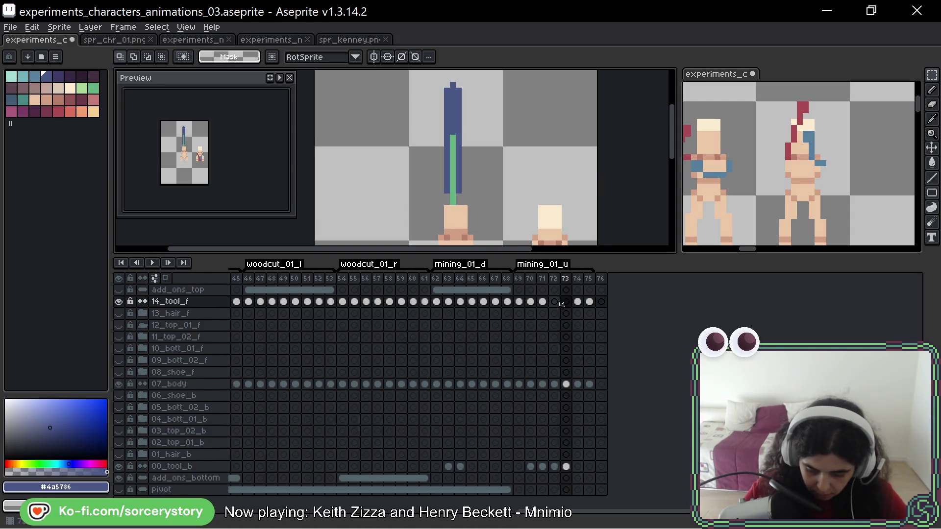
pyautogui.moveTo(568, 466); pyautogui.dragTo(578, 466)
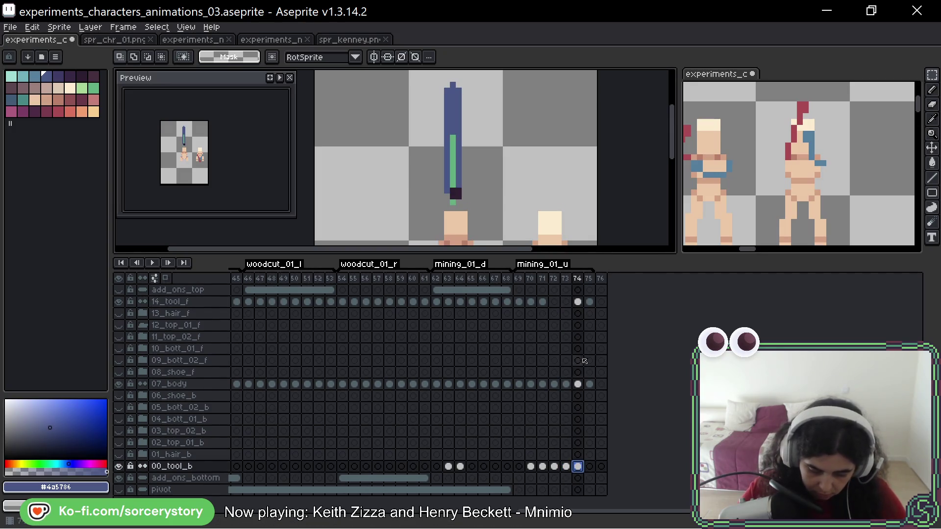
# - Clear the 14_tool_f cel at frame 74, then select the 00_tool_b cel there
pyautogui.click(578, 301)
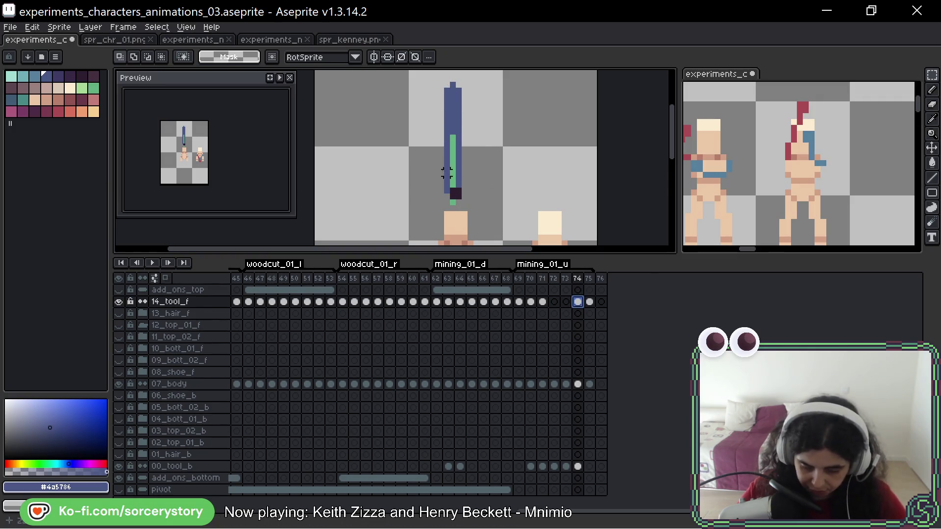
pyautogui.press('Delete')
pyautogui.moveTo(507, 188)
pyautogui.mouseDown()
pyautogui.moveTo(505, 155)
pyautogui.moveTo(502, 177)
pyautogui.mouseUp()
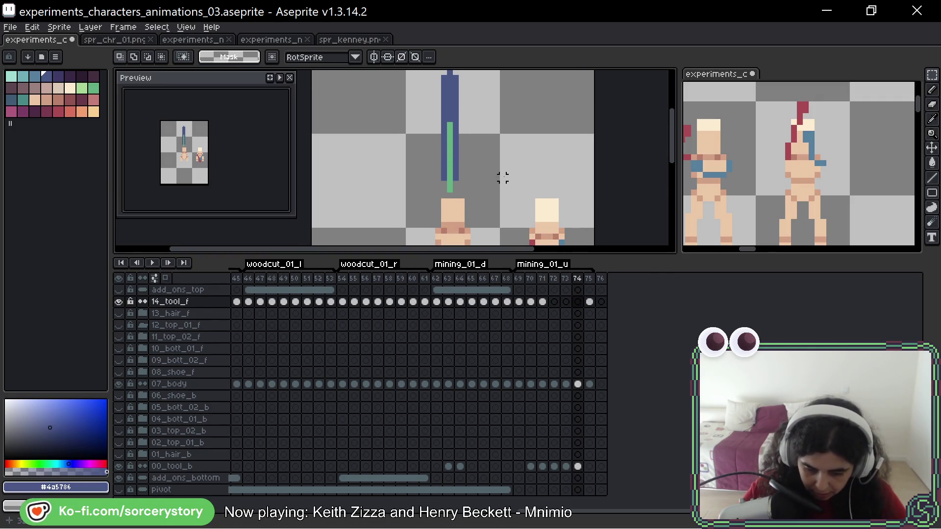
pyautogui.click(579, 467)
pyautogui.moveTo(449, 174); pyautogui.dragTo(478, 193)
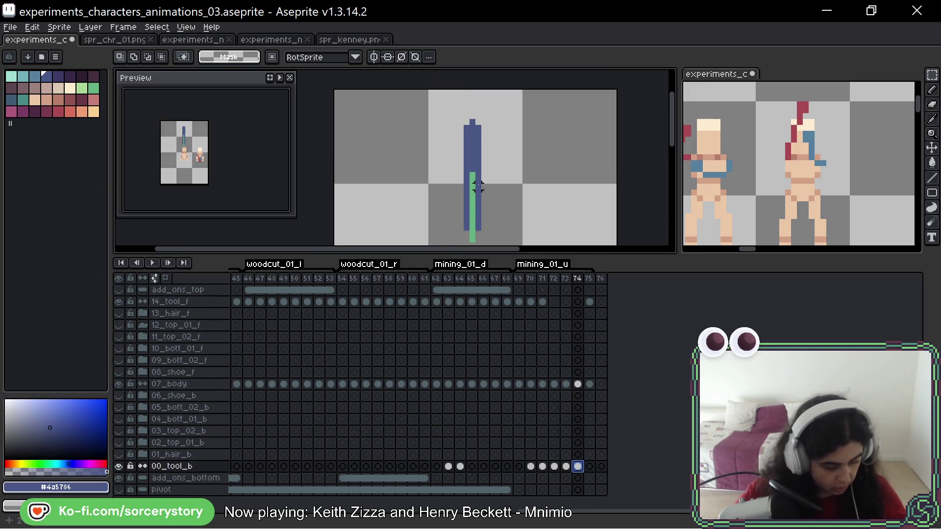
pyautogui.press('b')
pyautogui.moveTo(507, 145); pyautogui.dragTo(499, 130)
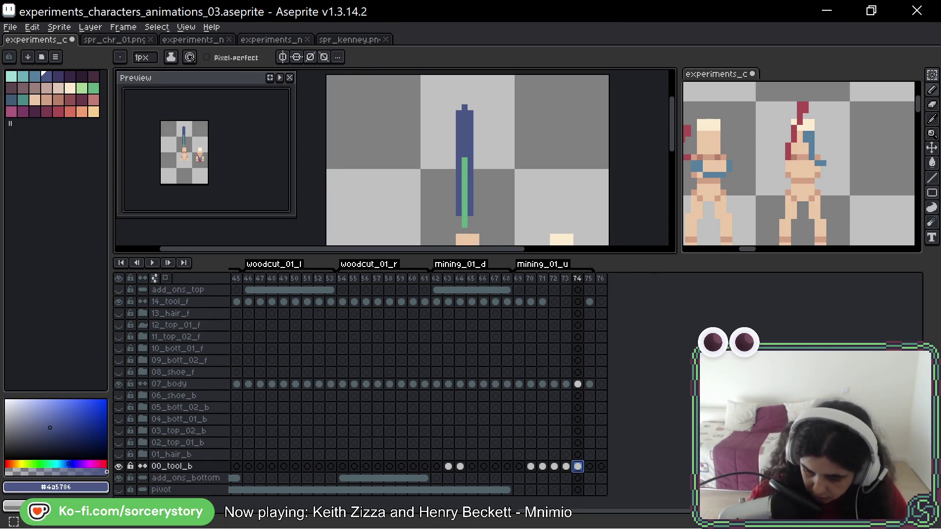
# - Marquee the green stripe, sketch a pickaxe head and undo it, then return to frame 73
pyautogui.click(932, 76)
pyautogui.moveTo(465, 221)
pyautogui.mouseDown()
pyautogui.moveTo(465, 155)
pyautogui.moveTo(466, 166)
pyautogui.mouseUp()
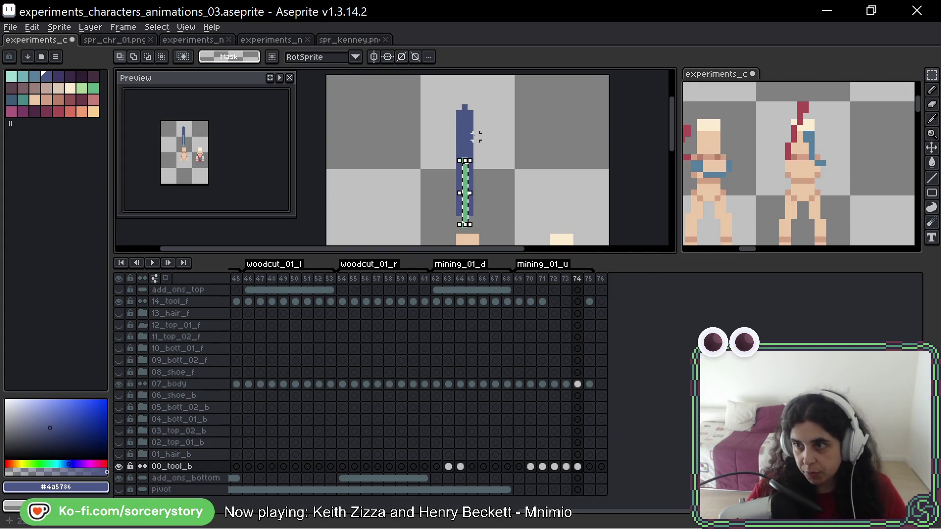
pyautogui.click(493, 159)
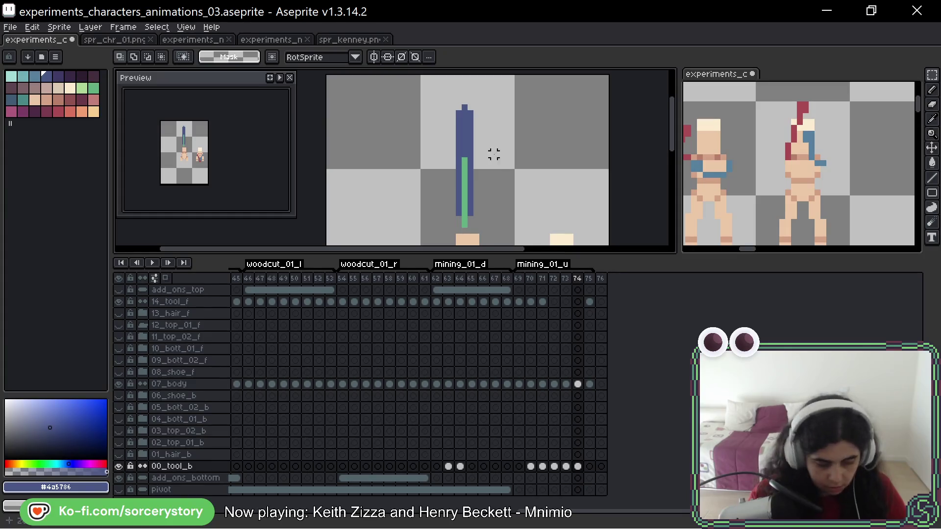
pyautogui.press('b')
pyautogui.moveTo(523, 149)
pyautogui.mouseDown()
pyautogui.moveTo(528, 132)
pyautogui.moveTo(503, 111)
pyautogui.moveTo(500, 210)
pyautogui.mouseUp()
pyautogui.click(494, 199)
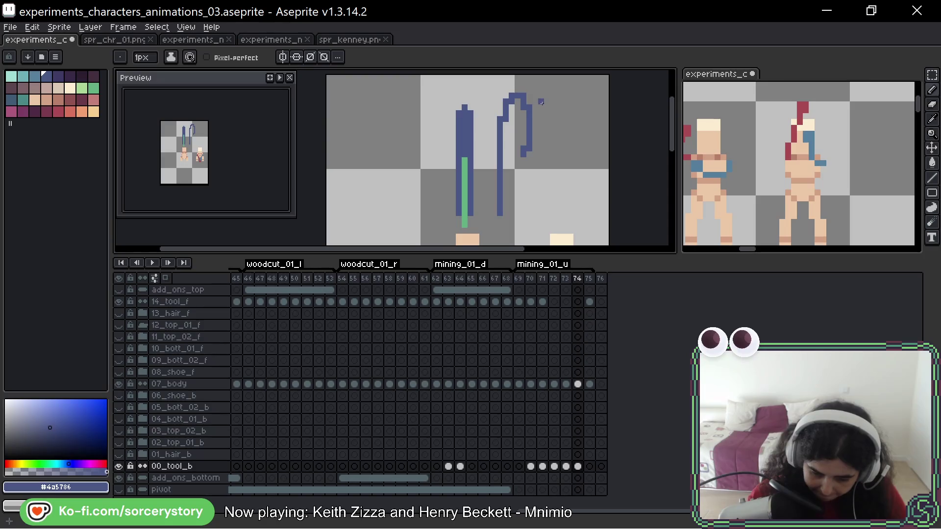
pyautogui.hotkey('ctrl', 'z')
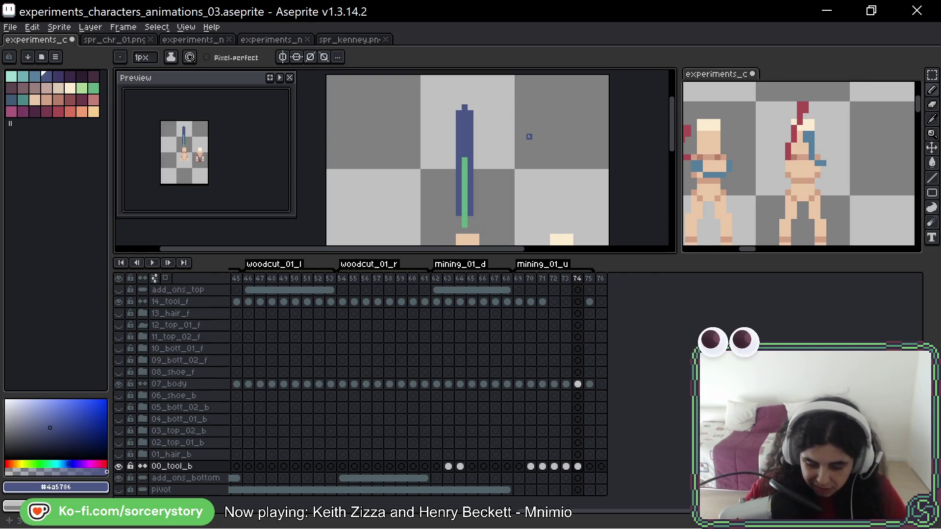
pyautogui.click(566, 466)
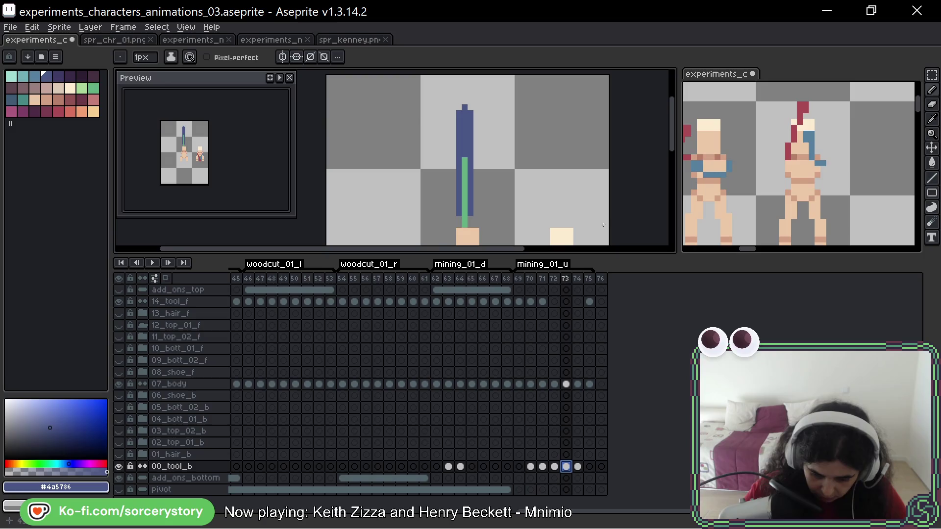
# - Select the stick on frame 73, then try overpainting it on frame 74 and undo
pyautogui.press('m')
pyautogui.moveTo(465, 156); pyautogui.dragTo(464, 103)
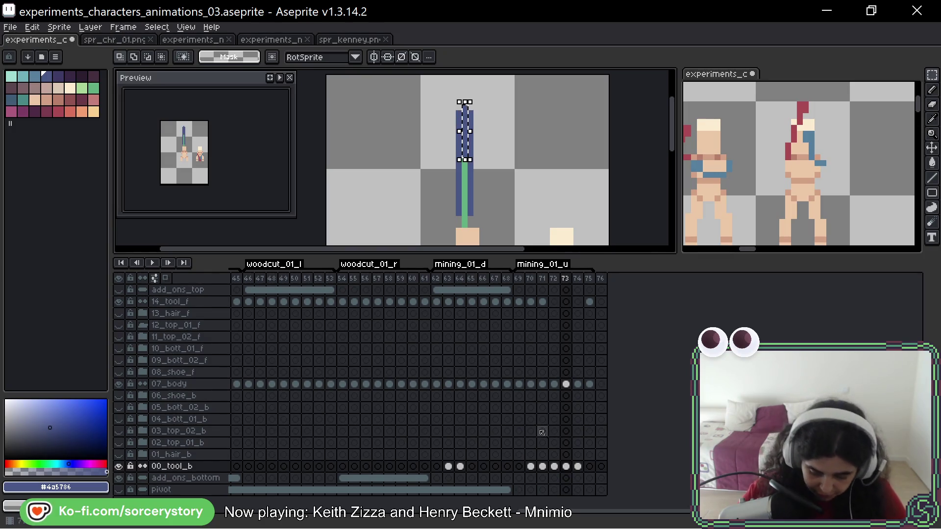
pyautogui.click(577, 466)
pyautogui.click(458, 208)
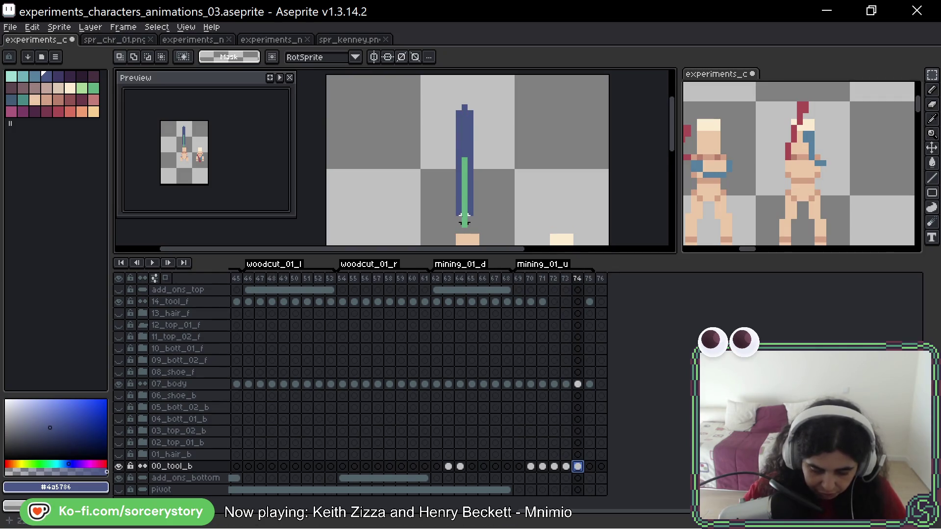
pyautogui.moveTo(464, 220); pyautogui.dragTo(464, 126)
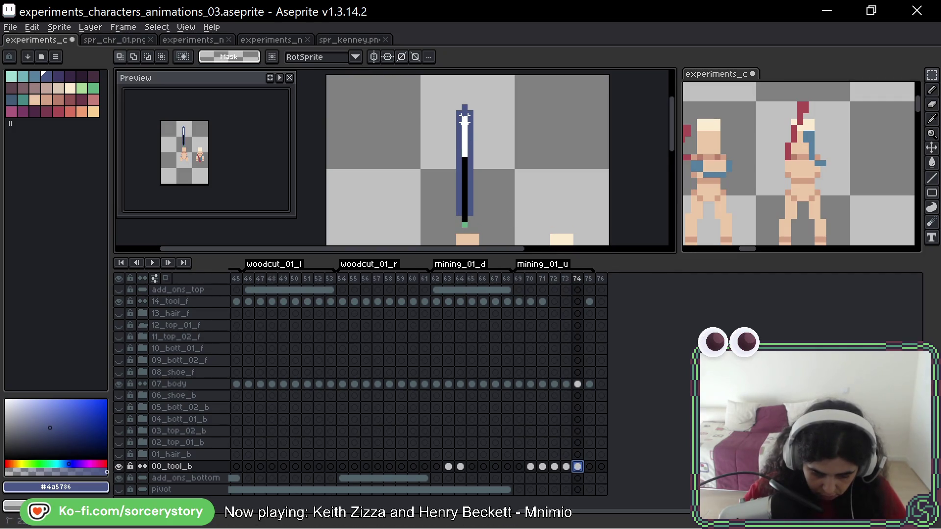
pyautogui.moveTo(464, 130)
pyautogui.mouseDown()
pyautogui.moveTo(463, 144)
pyautogui.moveTo(464, 136)
pyautogui.mouseUp()
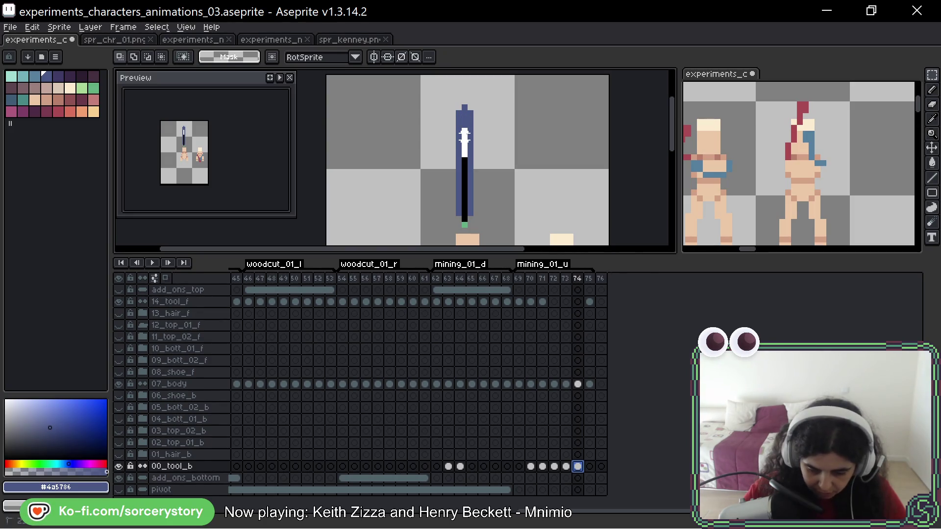
pyautogui.click(463, 137)
pyautogui.hotkey('ctrl', 'z')
pyautogui.scroll(2, 476, 123)
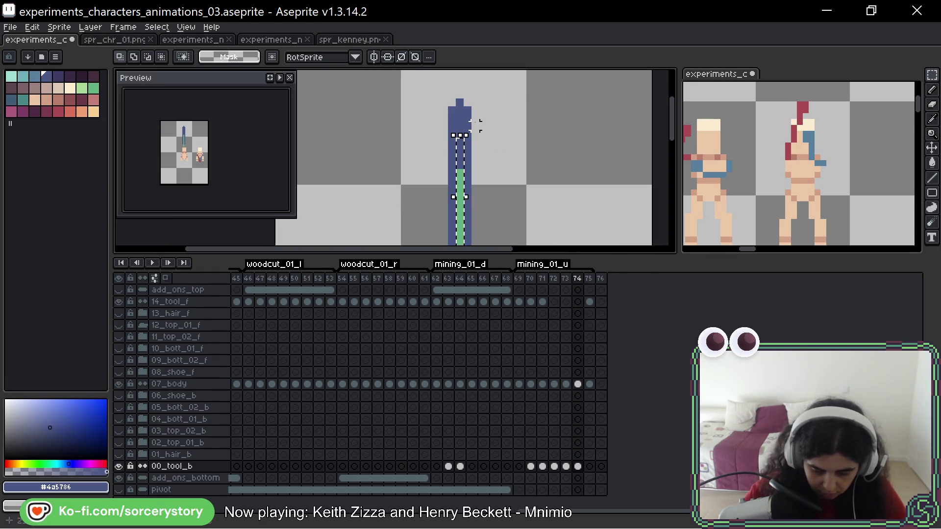
pyautogui.press('ctrl')
pyautogui.hotkey('ctrl', 'd')
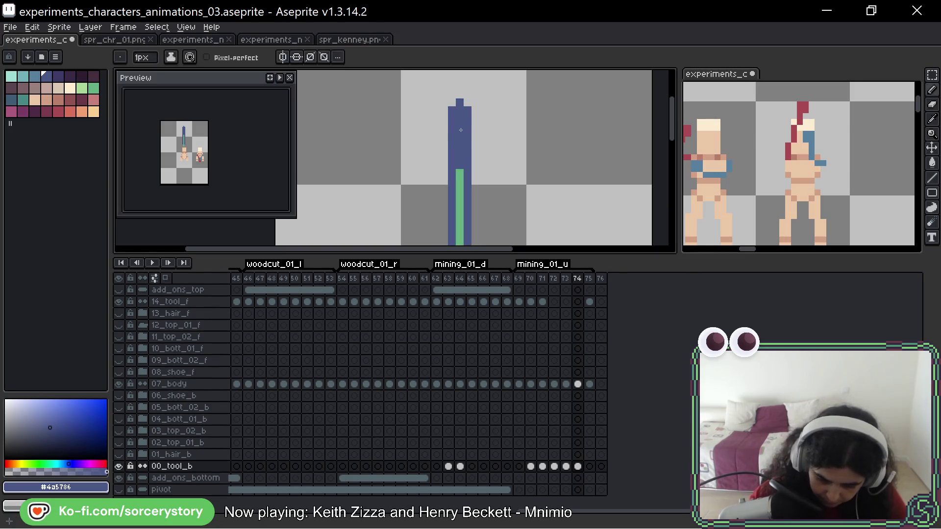
# - Erase the stick's top columns on frame 74 and repaint its centre column dark blue
pyautogui.moveTo(460, 84); pyautogui.dragTo(451, 142)
pyautogui.moveTo(468, 103)
pyautogui.mouseDown()
pyautogui.moveTo(468, 155)
pyautogui.moveTo(451, 167)
pyautogui.moveTo(466, 175)
pyautogui.mouseUp()
pyautogui.click(451, 166)
pyautogui.moveTo(518, 189); pyautogui.dragTo(513, 130)
pyautogui.moveTo(454, 112); pyautogui.dragTo(454, 163)
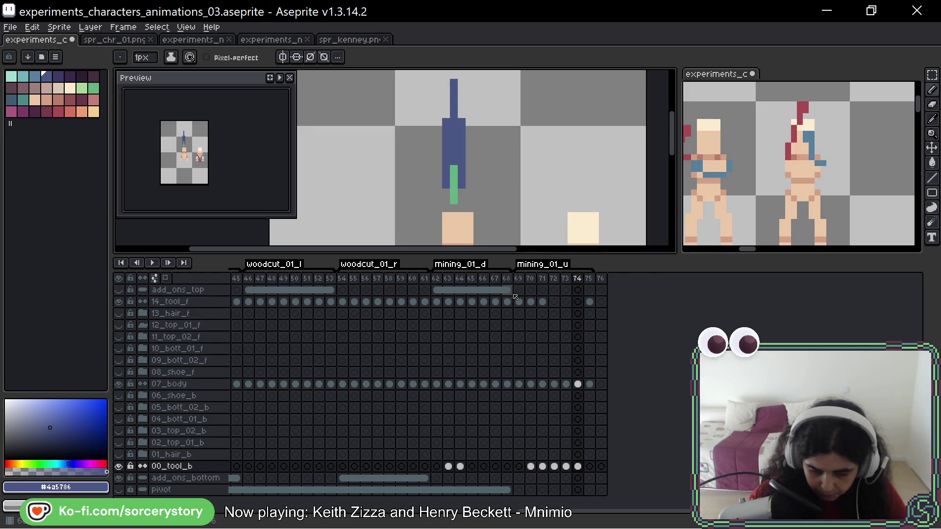
pyautogui.click(454, 168)
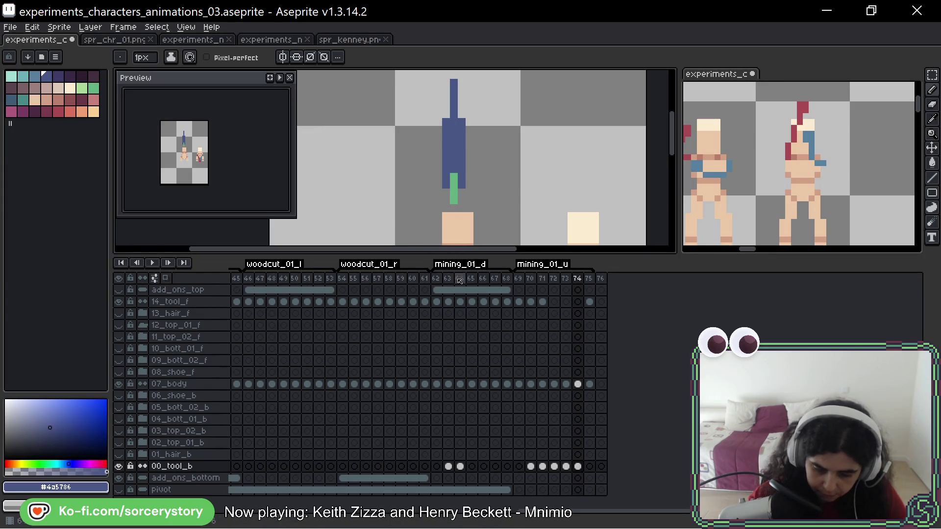
# - Restore green pixels down the stick's lower part and compare with an earlier frame
pyautogui.keyDown('alt'); pyautogui.click(458, 178); pyautogui.keyUp('alt')
pyautogui.click(456, 169)
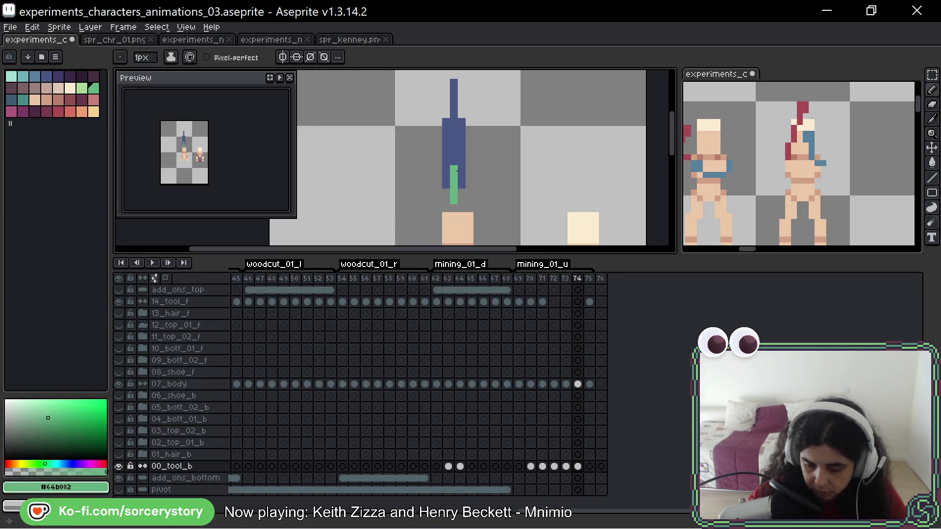
pyautogui.keyDown('alt'); pyautogui.click(453, 181); pyautogui.keyUp('alt')
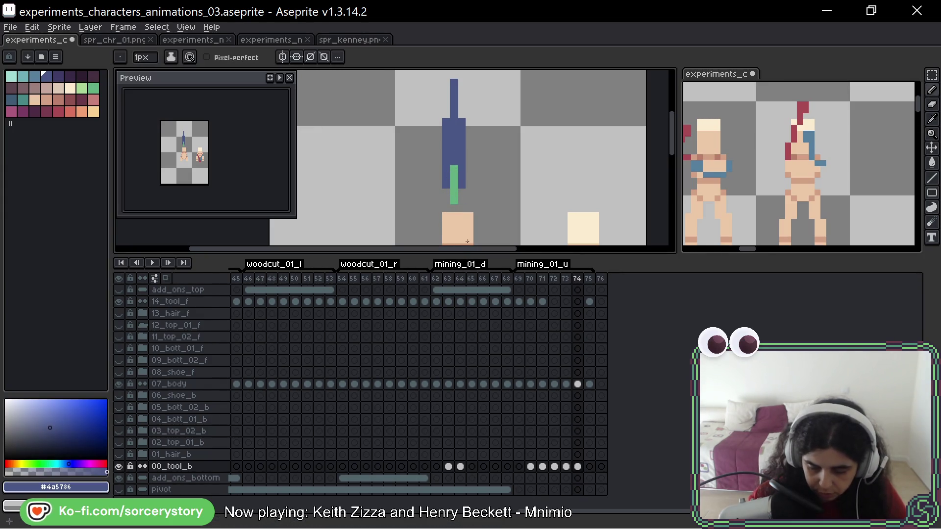
pyautogui.keyDown('alt'); pyautogui.click(454, 196); pyautogui.keyUp('alt')
pyautogui.click(454, 208)
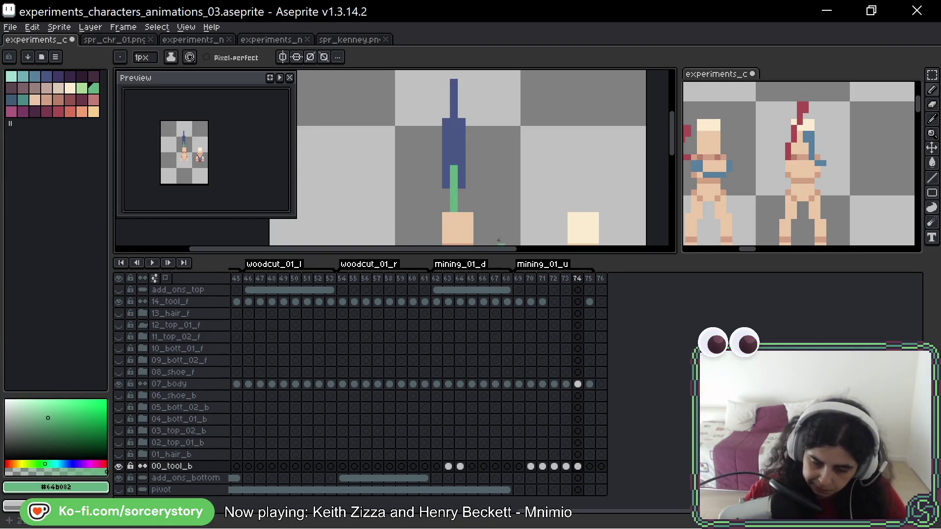
pyautogui.scroll(-3, 519, 213)
pyautogui.scroll(-2, 529, 208)
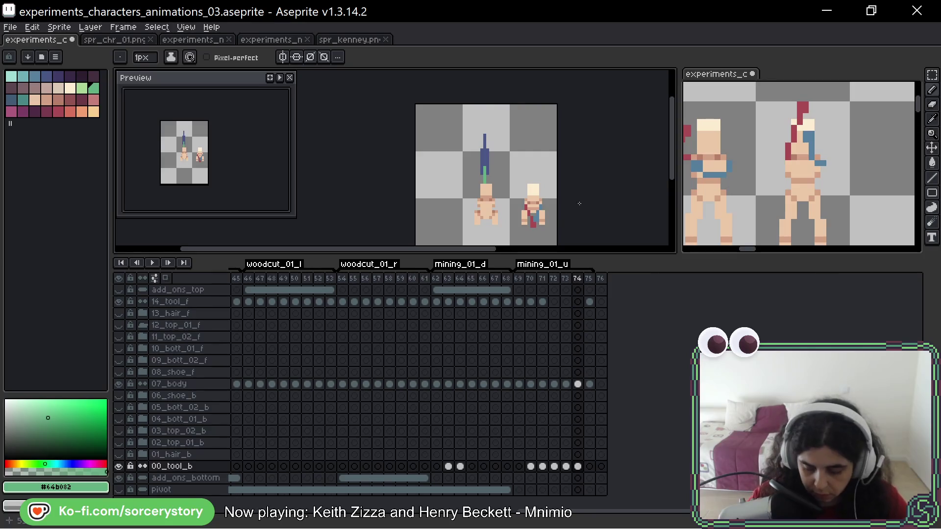
pyautogui.press('Left')
pyautogui.press('Left')
pyautogui.press('Left')
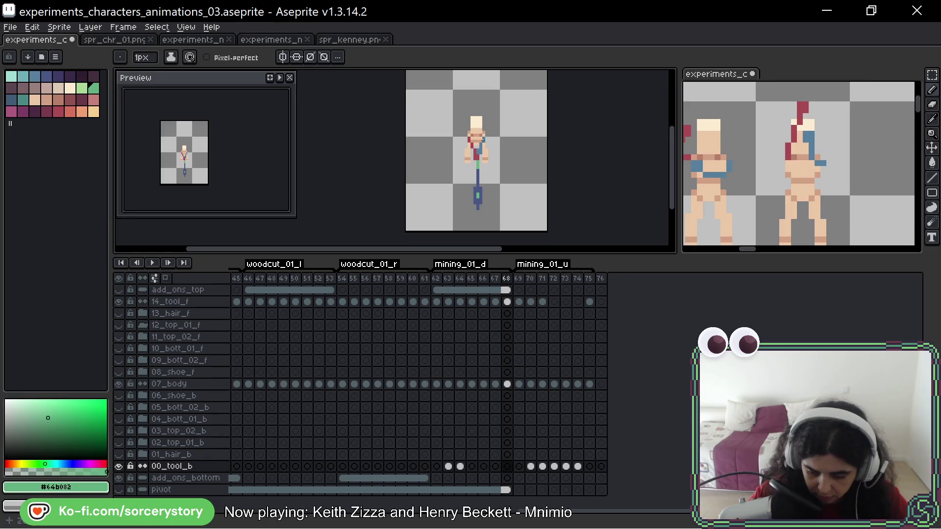
pyautogui.scroll(4, 482, 182)
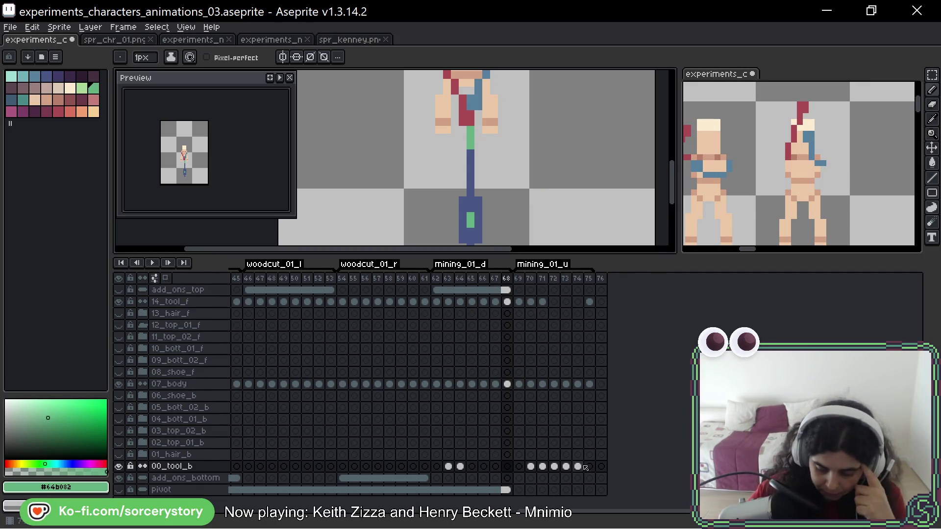
pyautogui.click(589, 302)
# - Erase the tool pixels from the 14_tool_f cel at frame 75
pyautogui.scroll(-3, 522, 211)
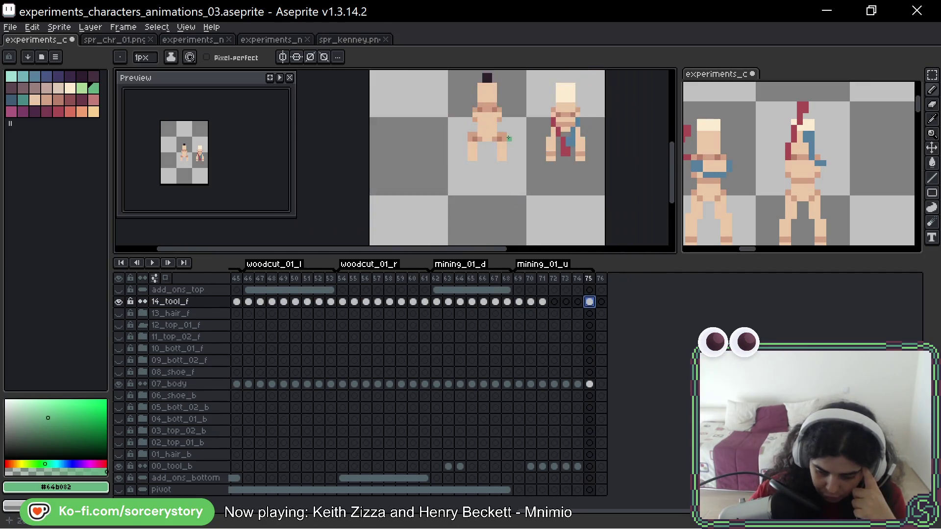
pyautogui.moveTo(473, 155); pyautogui.dragTo(478, 163)
pyautogui.click(589, 466)
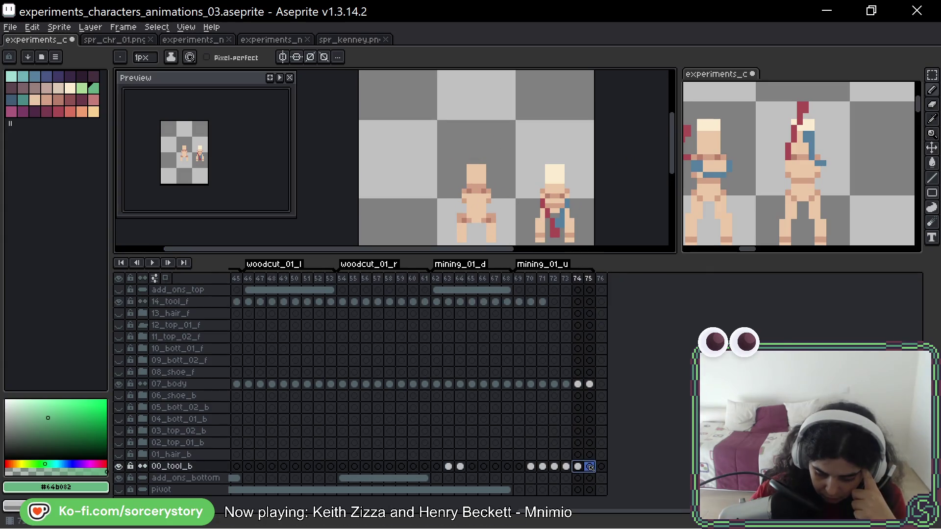
pyautogui.press('Left')
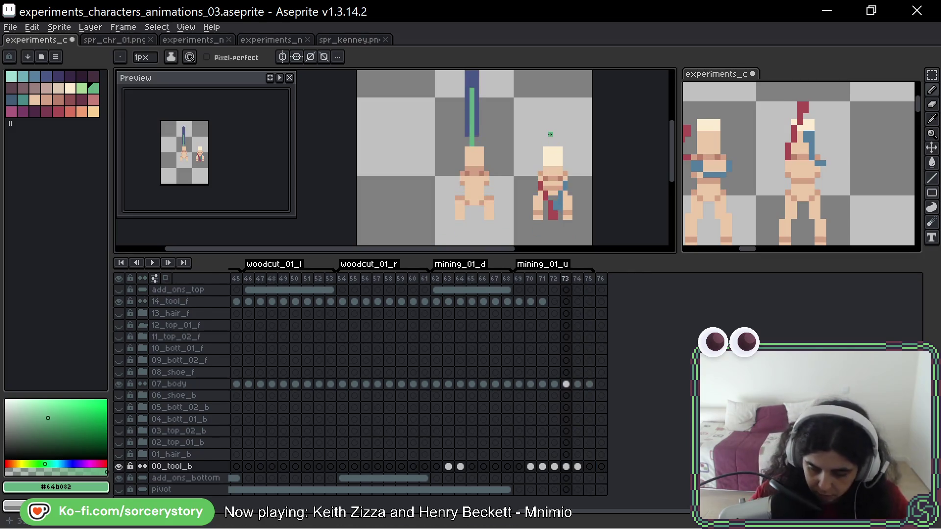
# - Widen the frame-74 shaft to three pixels using blue picked from frame 73
pyautogui.scroll(3, 539, 177)
pyautogui.moveTo(533, 195); pyautogui.dragTo(538, 187)
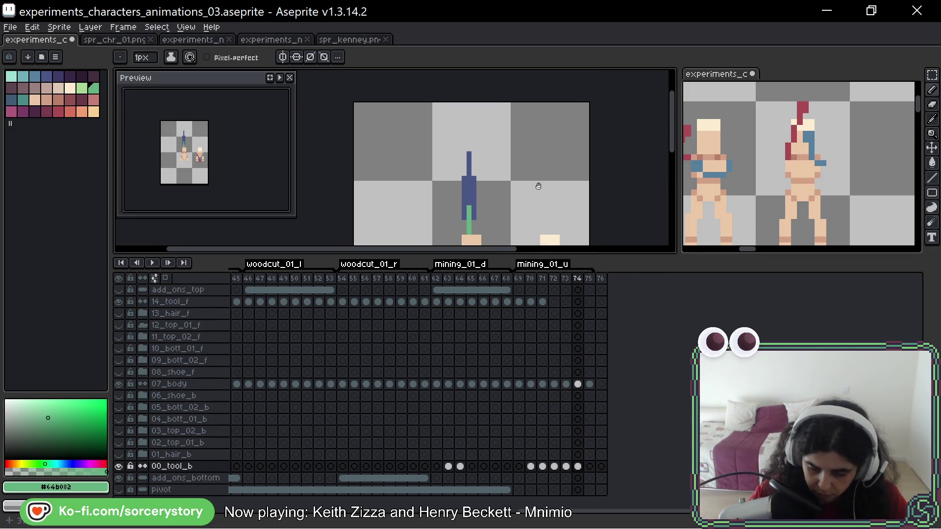
pyautogui.press('Left')
pyautogui.scroll(2, 473, 140)
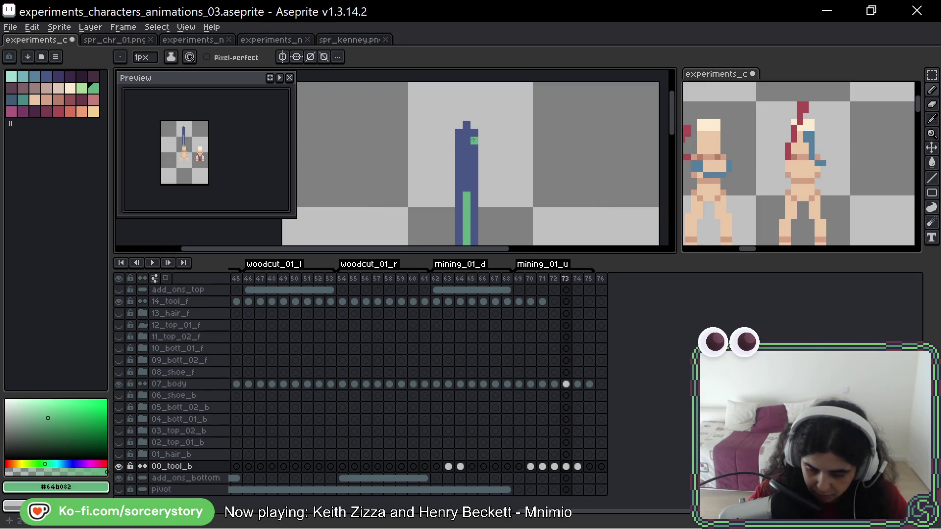
pyautogui.keyDown('alt'); pyautogui.click(466, 126); pyautogui.keyUp('alt')
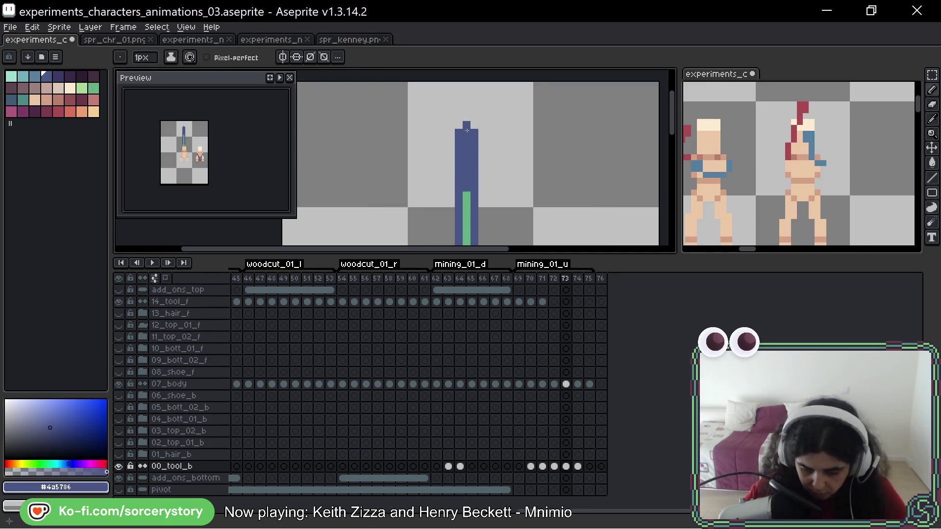
pyautogui.press('Right')
pyautogui.moveTo(466, 134); pyautogui.dragTo(459, 232)
pyautogui.moveTo(474, 180); pyautogui.dragTo(474, 156)
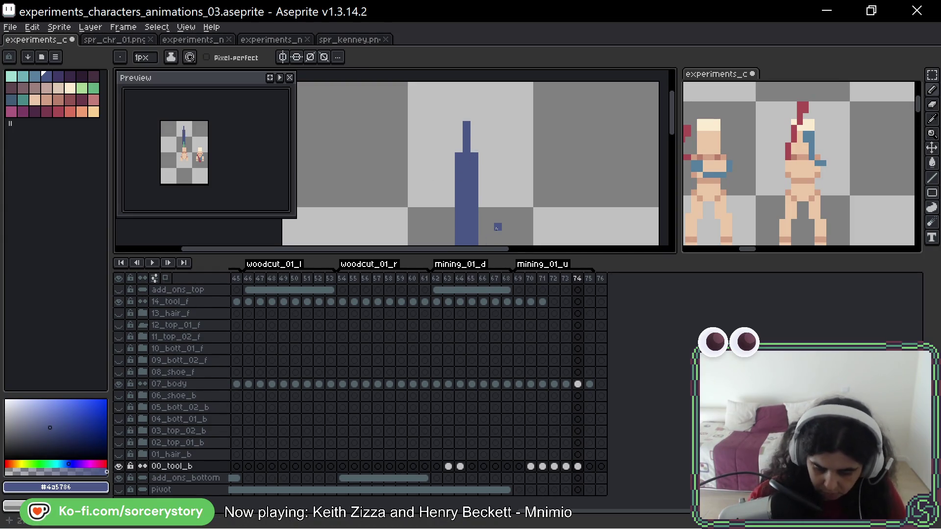
pyautogui.scroll(-2, 509, 206)
pyautogui.moveTo(517, 185); pyautogui.dragTo(522, 140)
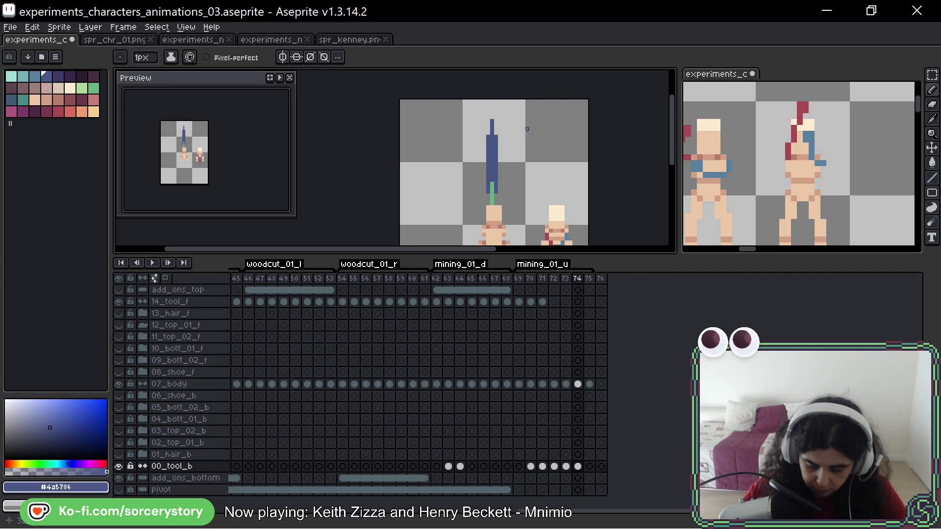
pyautogui.scroll(4, 479, 121)
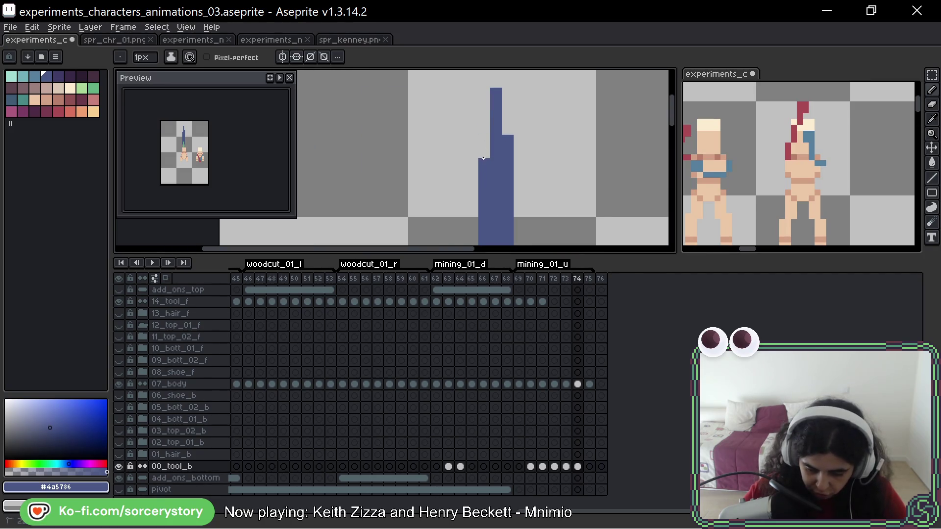
# - Erase the top and upper-right pixels of the blue tool on frame 74, comparing with frame 73
pyautogui.click(496, 100)
pyautogui.click(507, 146)
pyautogui.scroll(-2, 572, 209)
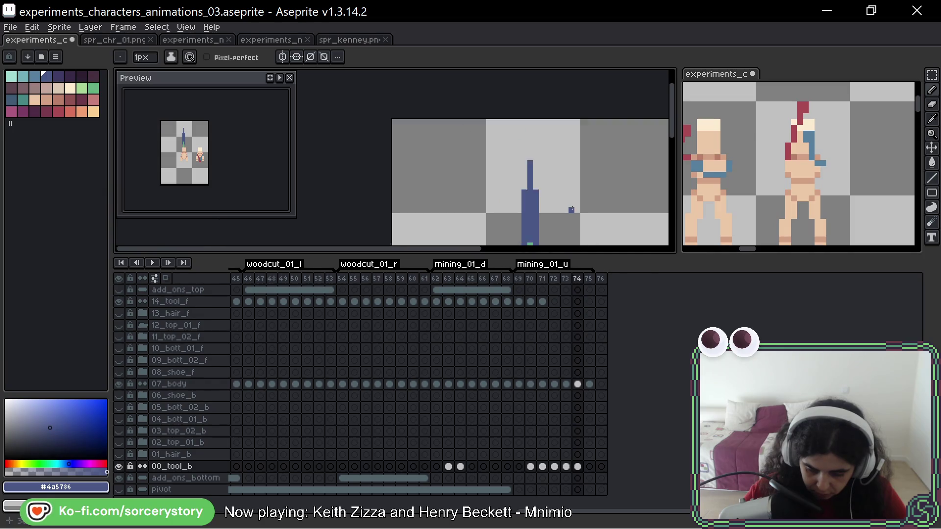
pyautogui.press('Left')
pyautogui.scroll(-1, 492, 158)
pyautogui.press('Right')
pyautogui.press('Left')
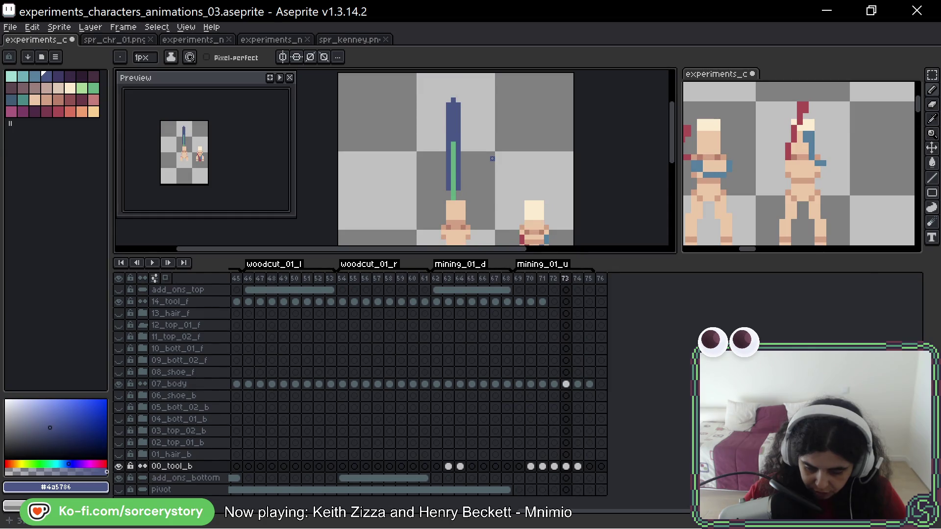
pyautogui.press('Left')
pyautogui.press('Left')
pyautogui.press('Left')
pyautogui.press('Left')
pyautogui.press('Left')
pyautogui.press('Left')
# - Step back and forth through mining frames 66 to 73 to review the tool's poses
pyautogui.scroll(-3, 525, 227)
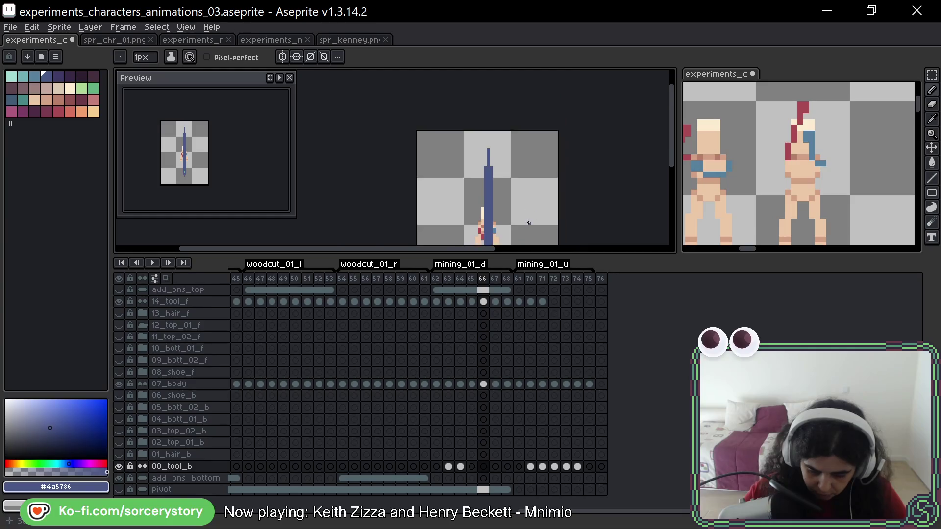
pyautogui.press('.')
pyautogui.press(',')
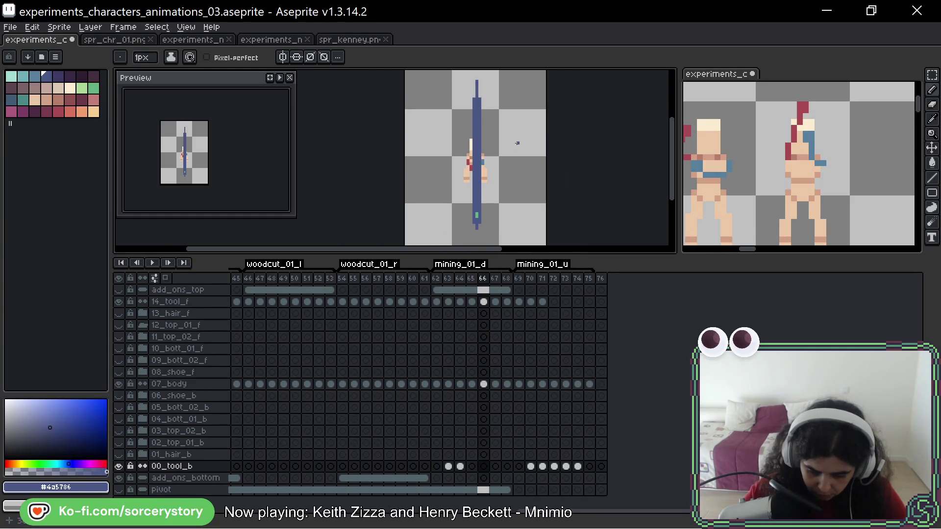
pyautogui.press('.')
pyautogui.press('.')
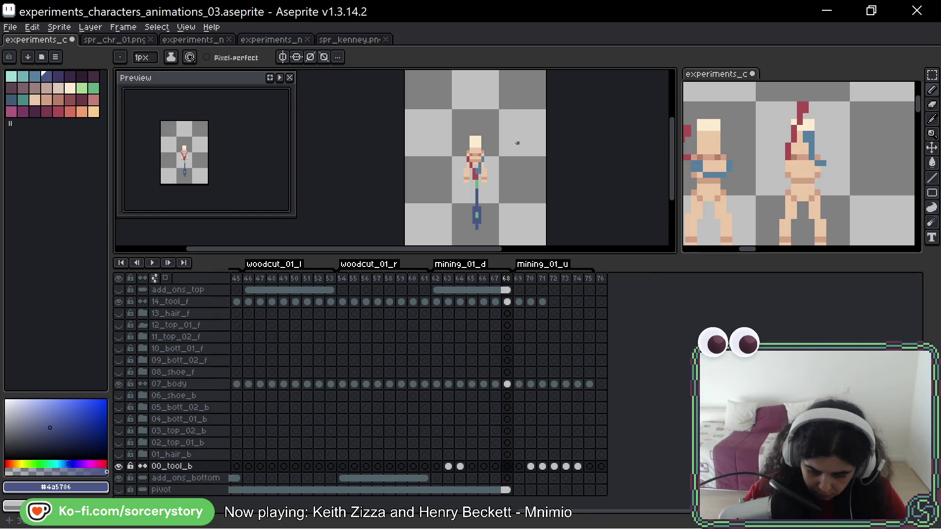
pyautogui.press(',')
pyautogui.press(',')
pyautogui.press('.')
pyautogui.press('.')
pyautogui.press('.')
pyautogui.press('.')
pyautogui.press('.')
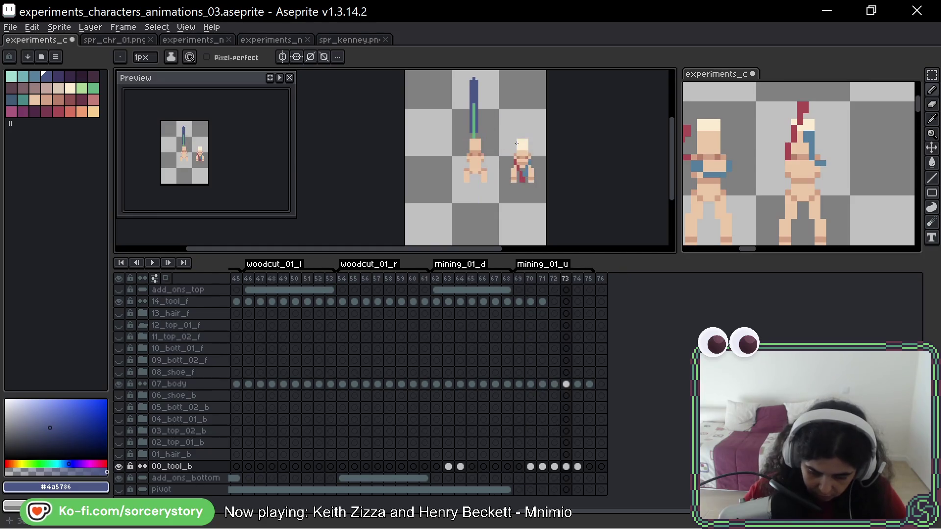
pyautogui.scroll(2, 516, 180)
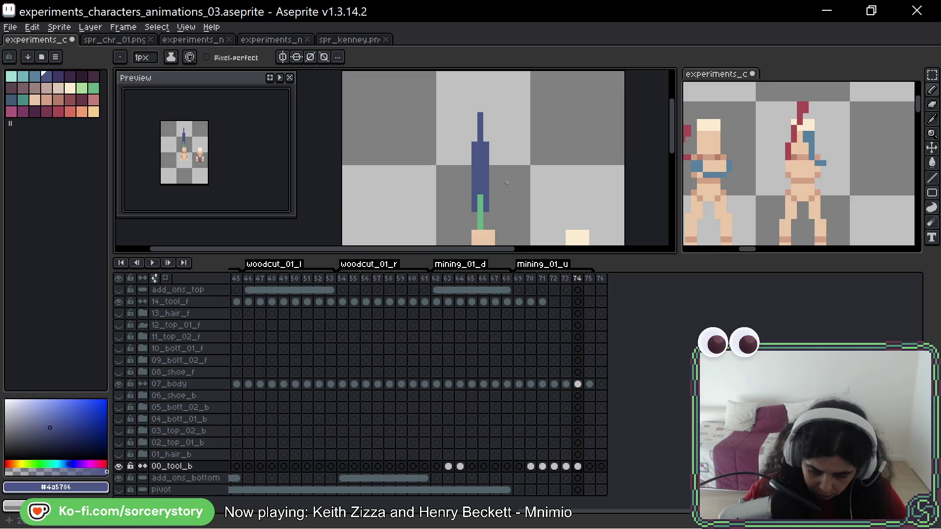
pyautogui.press(',')
pyautogui.press(',')
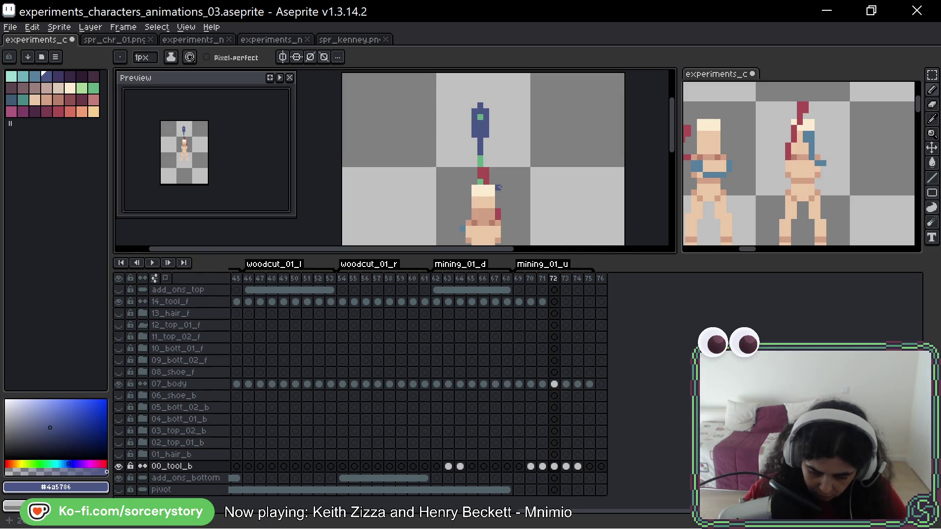
pyautogui.press('.')
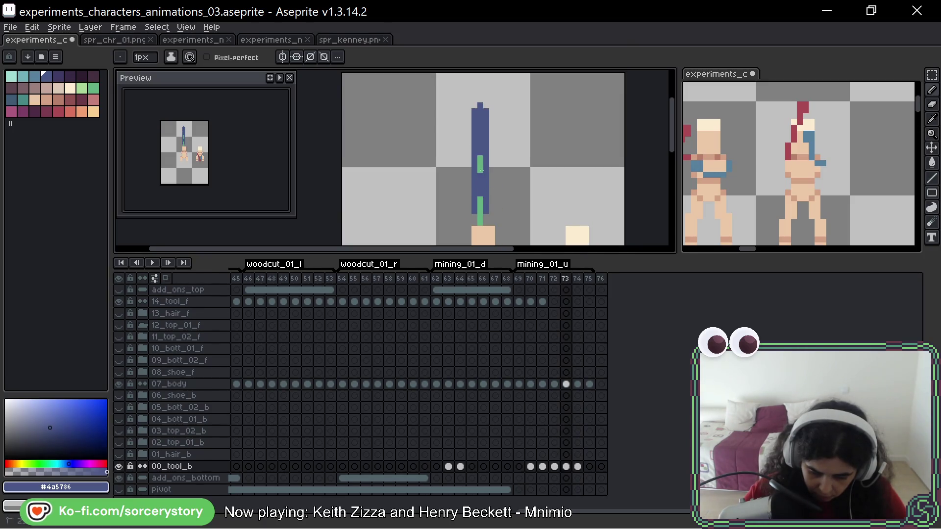
pyautogui.press(',')
pyautogui.press('.')
# - Copy the 00_tool_b tool cel from frame 74 onto frame 75
pyautogui.scroll(-1, 560, 172)
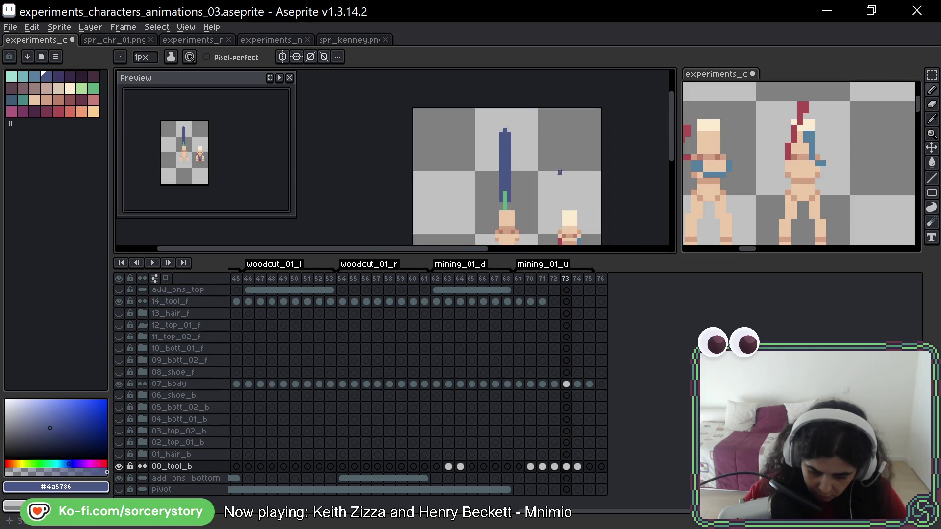
pyautogui.scroll(-1, 559, 173)
pyautogui.press('.')
pyautogui.press('.')
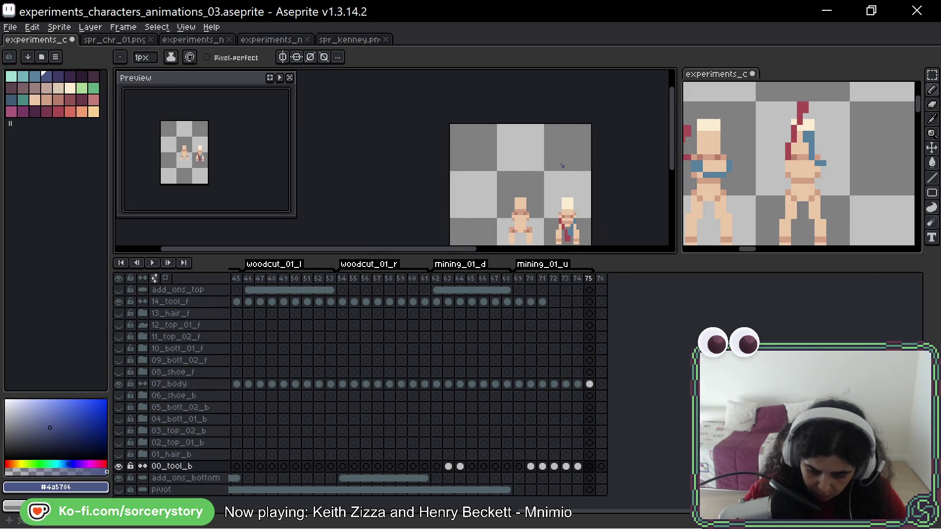
pyautogui.press(',')
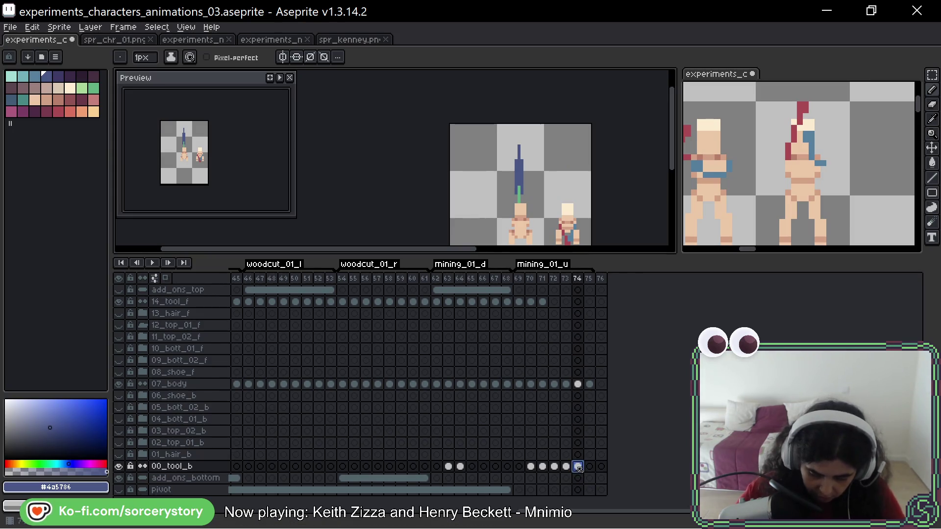
pyautogui.moveTo(579, 468); pyautogui.dragTo(589, 466)
# - Finish the cel copy and pick the handle's green #64b082 as the Pencil colour
pyautogui.press('v')
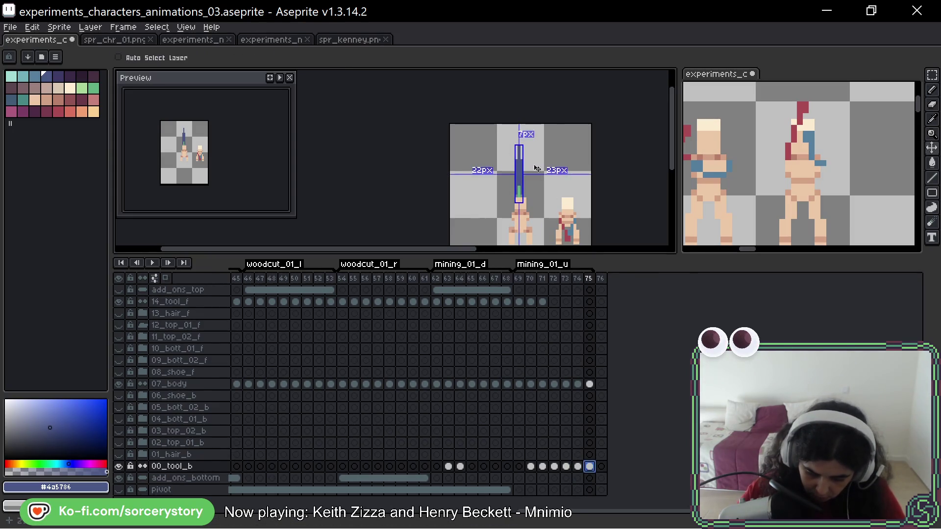
pyautogui.press('b')
pyautogui.scroll(2, 538, 171)
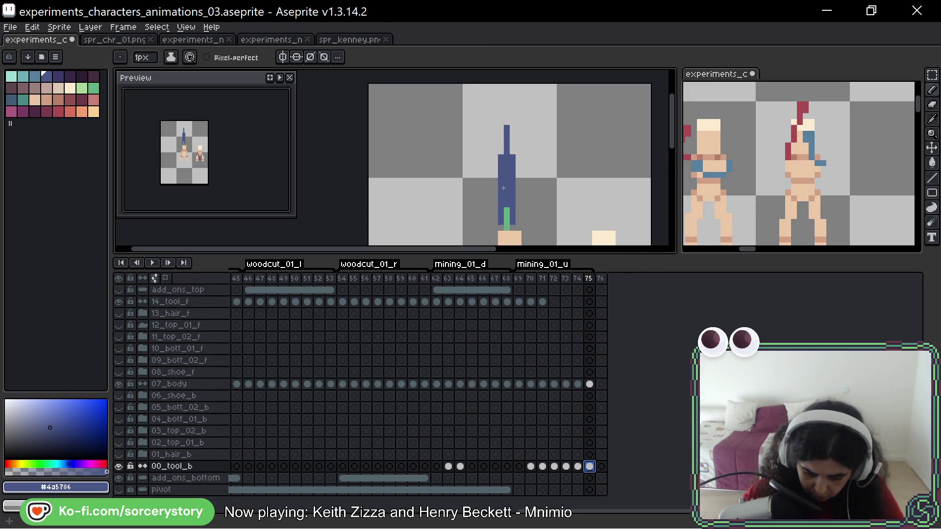
pyautogui.keyDown('alt'); pyautogui.click(508, 206); pyautogui.keyUp('alt')
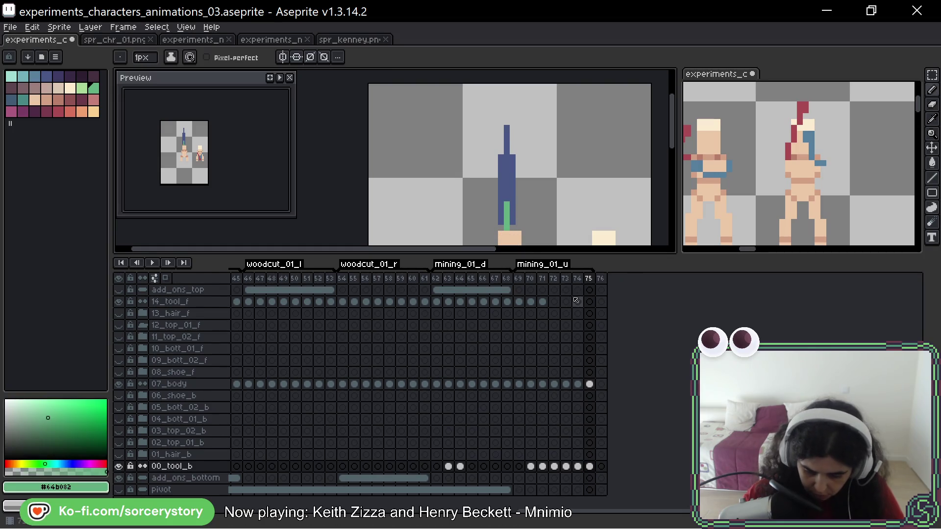
# - Review frames 72 to 74 and the front tool layer, then select frame 75 of 00_tool_b
pyautogui.press('Left')
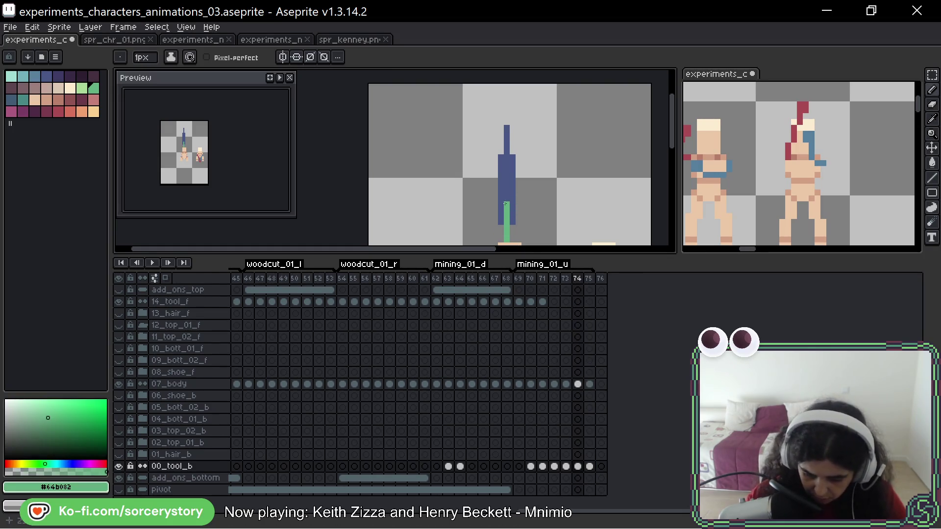
pyautogui.press('Left')
pyautogui.press('Left')
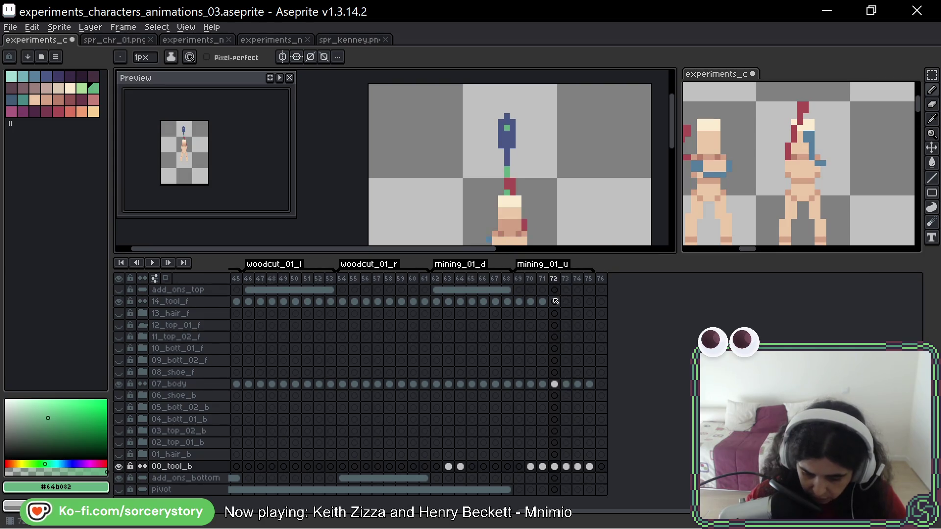
pyautogui.click(555, 301)
pyautogui.press('Left')
pyautogui.press('Left')
pyautogui.press('Left')
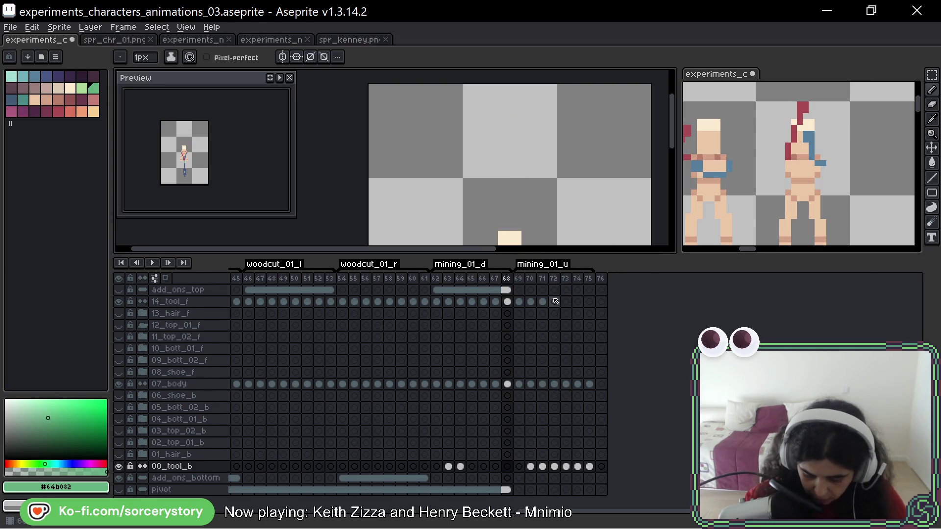
pyautogui.scroll(-1, 520, 144)
pyautogui.scroll(3, 516, 127)
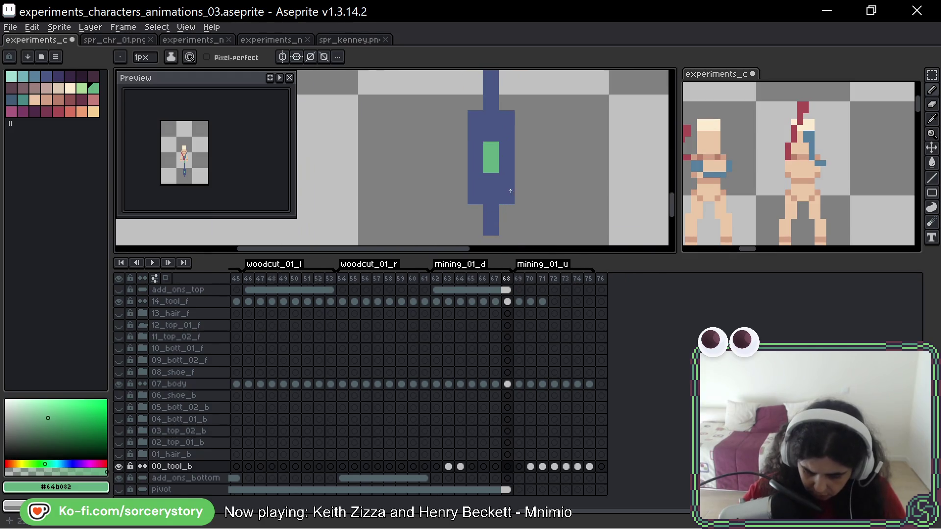
pyautogui.moveTo(515, 124); pyautogui.dragTo(503, 198)
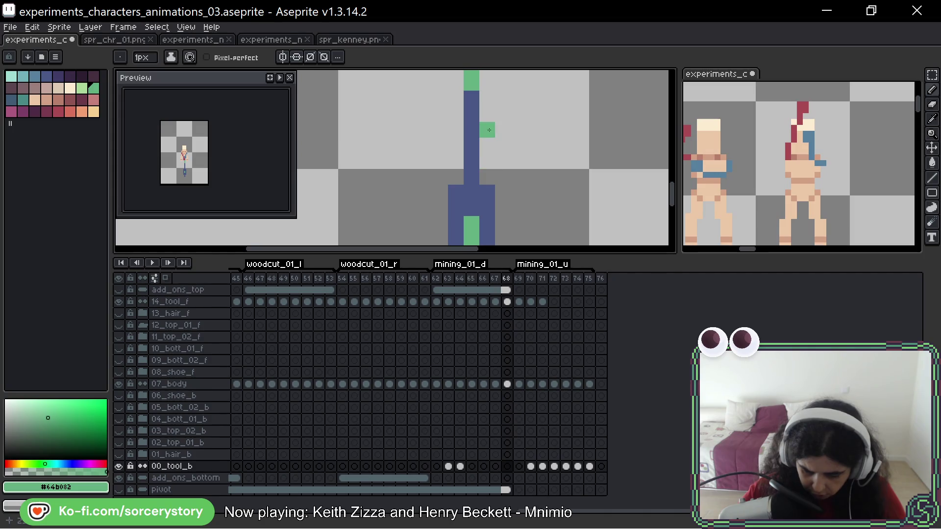
pyautogui.click(590, 466)
pyautogui.scroll(-3, 563, 196)
pyautogui.scroll(2, 511, 118)
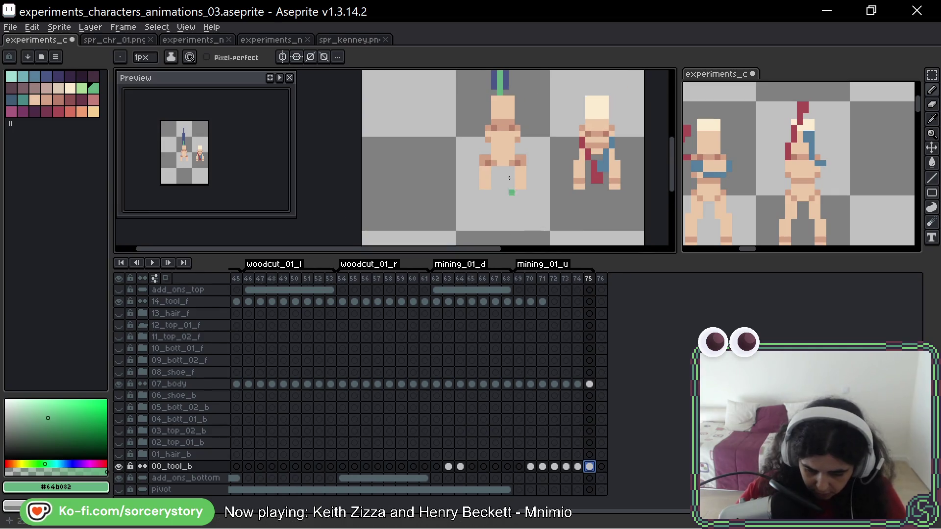
# - Add blue pixels beside the green stick on frame 75, undoing a stray one
pyautogui.scroll(2, 511, 117)
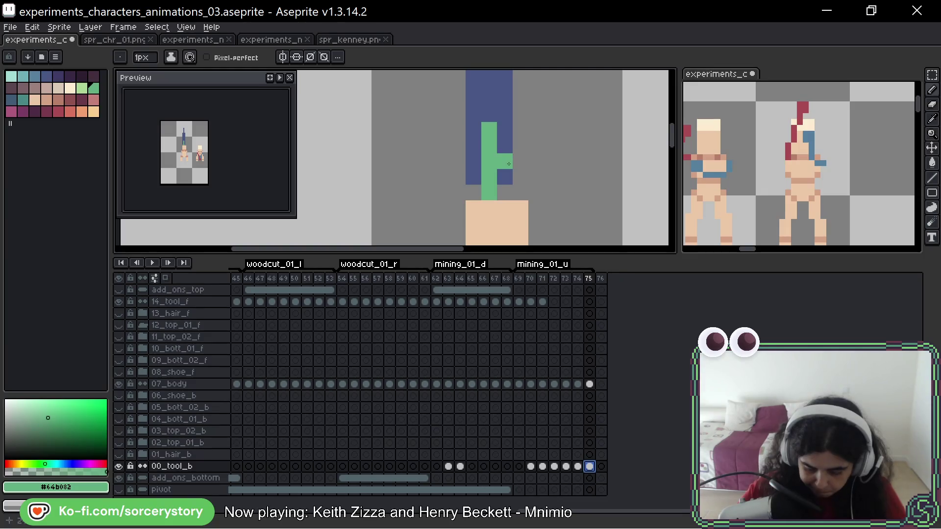
pyautogui.scroll(-2, 539, 169)
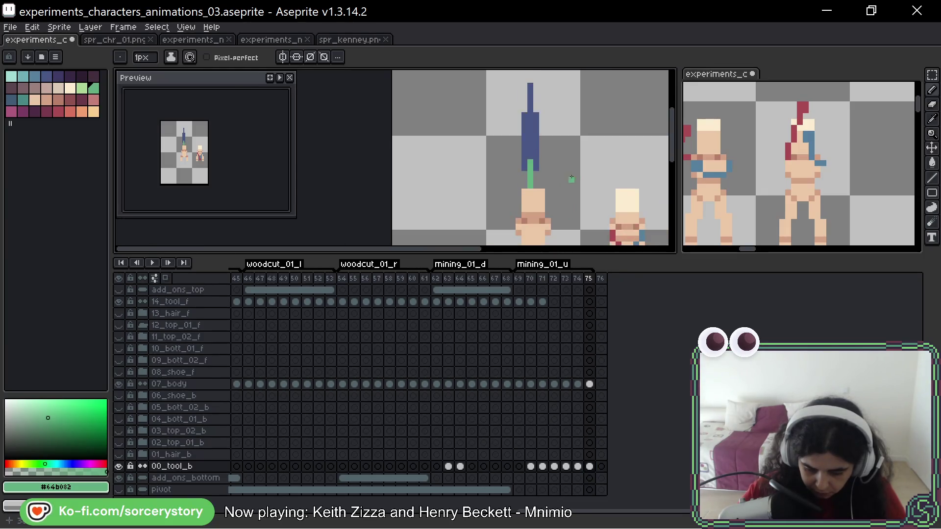
pyautogui.scroll(1, 529, 164)
pyautogui.scroll(1, 528, 164)
pyautogui.keyDown('alt'); pyautogui.click(517, 182); pyautogui.keyUp('alt')
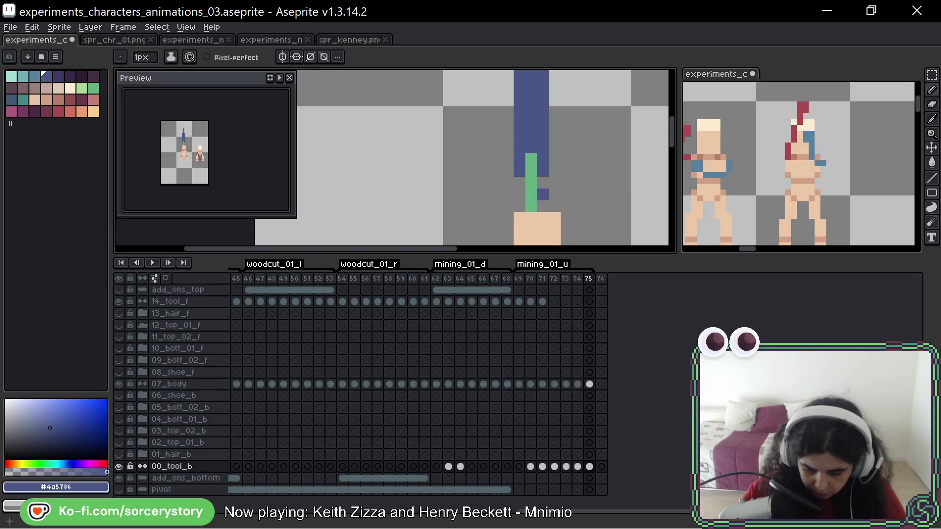
pyautogui.hotkey('ctrl', 'z')
pyautogui.scroll(-1, 543, 195)
pyautogui.click(542, 188)
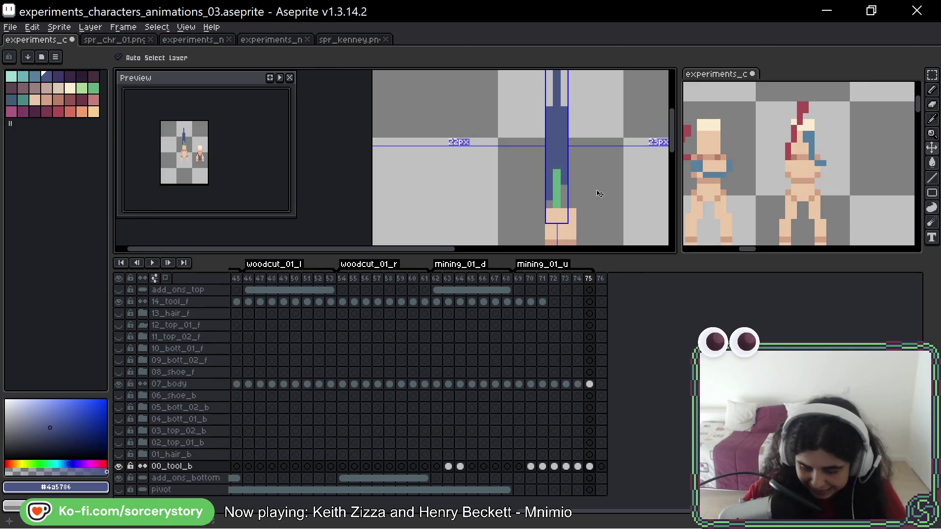
pyautogui.scroll(2, 579, 172)
pyautogui.scroll(1, 548, 206)
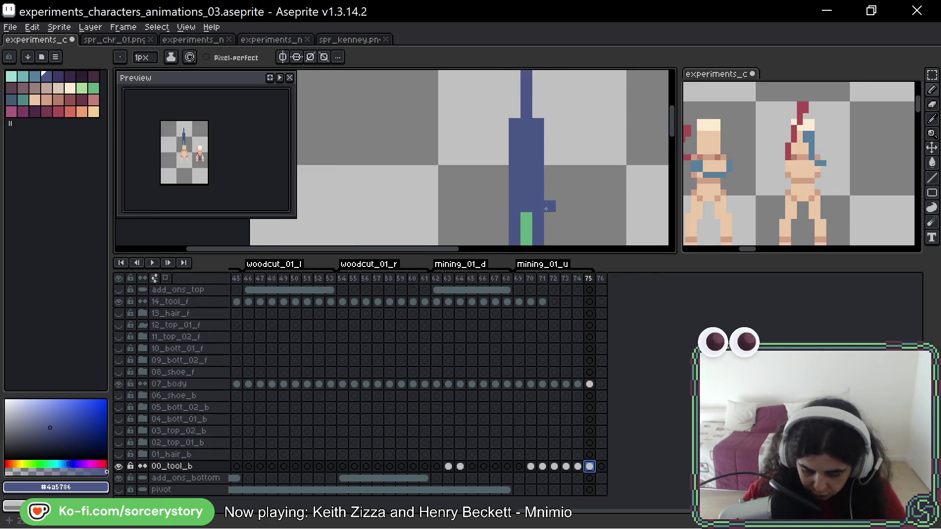
pyautogui.click(549, 175)
# - Erase the blue pixels on both sides of the stick and its upper part
pyautogui.moveTo(535, 171); pyautogui.dragTo(535, 96)
pyautogui.moveTo(504, 174); pyautogui.dragTo(504, 108)
pyautogui.scroll(2, 531, 105)
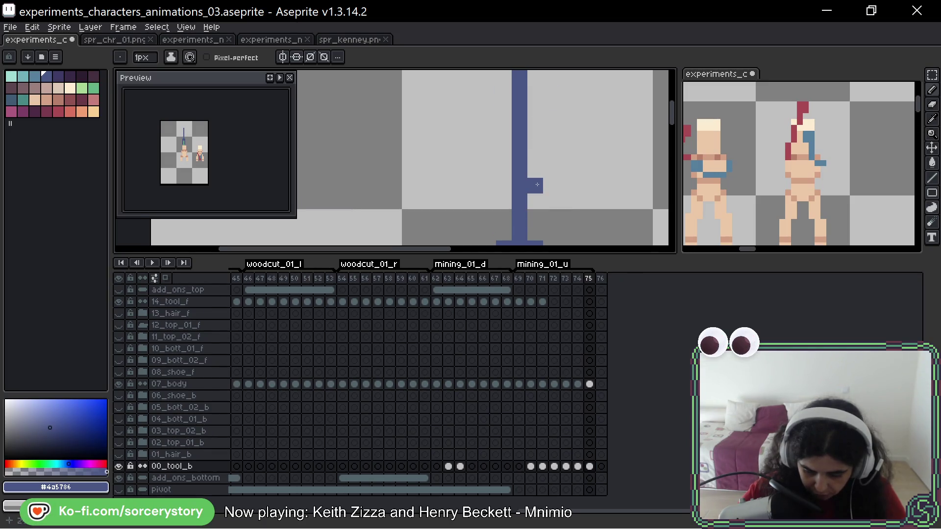
pyautogui.click(519, 154)
pyautogui.scroll(2, 586, 177)
pyautogui.moveTo(520, 123); pyautogui.dragTo(520, 207)
pyautogui.moveTo(584, 195); pyautogui.dragTo(588, 111)
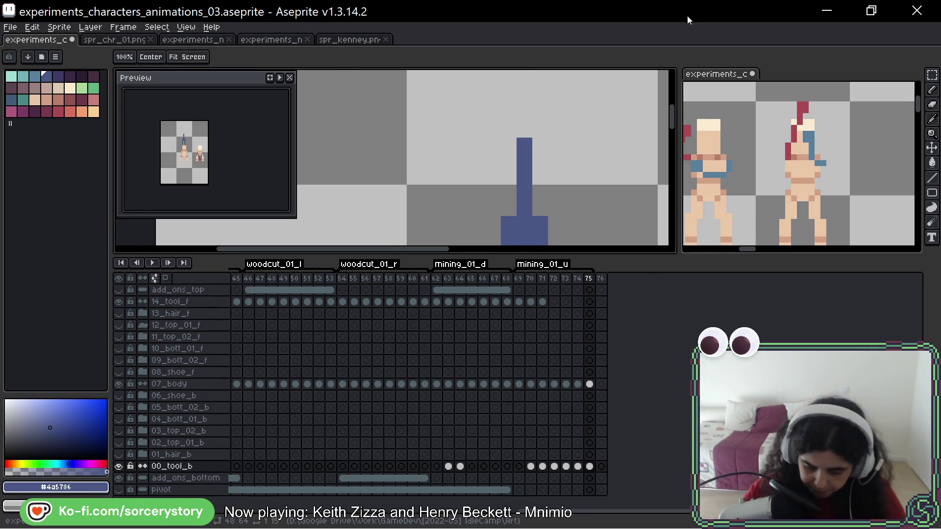
pyautogui.scroll(-3, 555, 160)
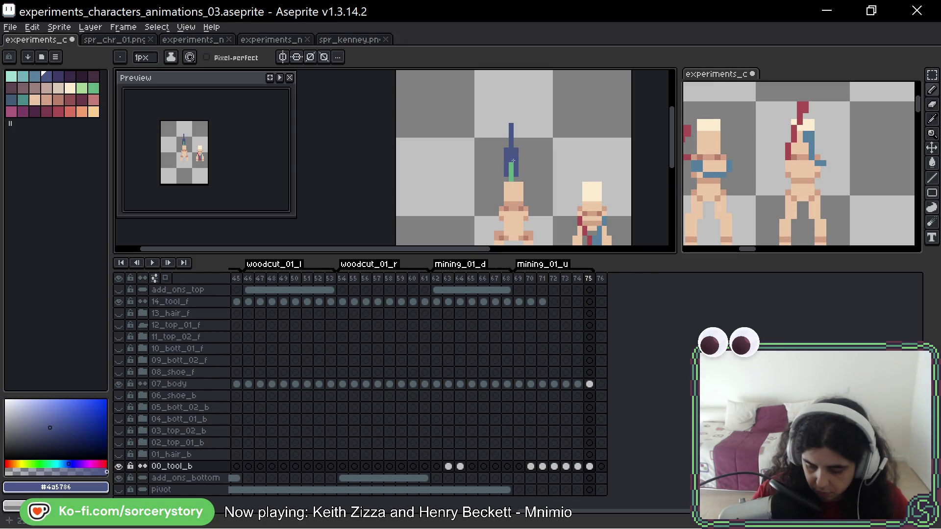
# - Compare frames 73 to 75, then play and stop the animation on frame 73
pyautogui.press('Left')
pyautogui.press('Left')
pyautogui.press('Right')
pyautogui.press('Left')
pyautogui.press('Right')
pyautogui.press('Right')
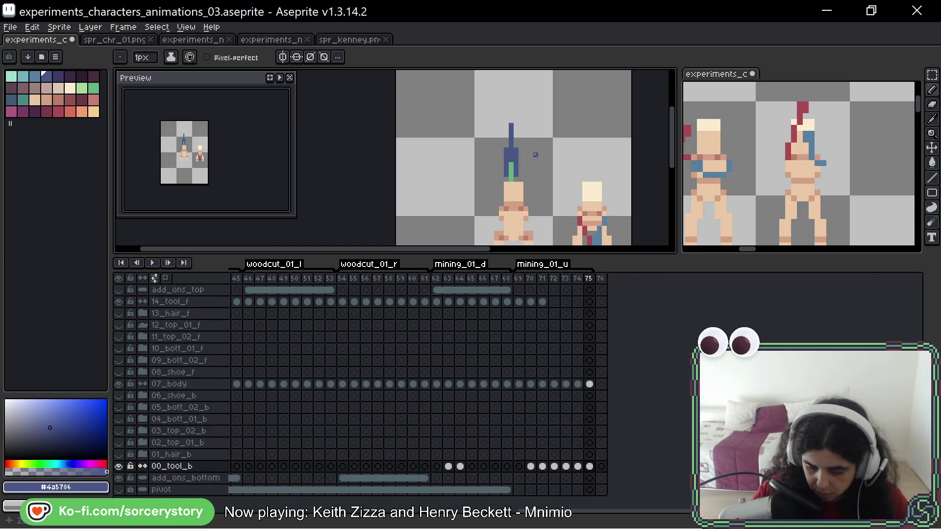
pyautogui.scroll(-3, 536, 154)
pyautogui.press('Return')
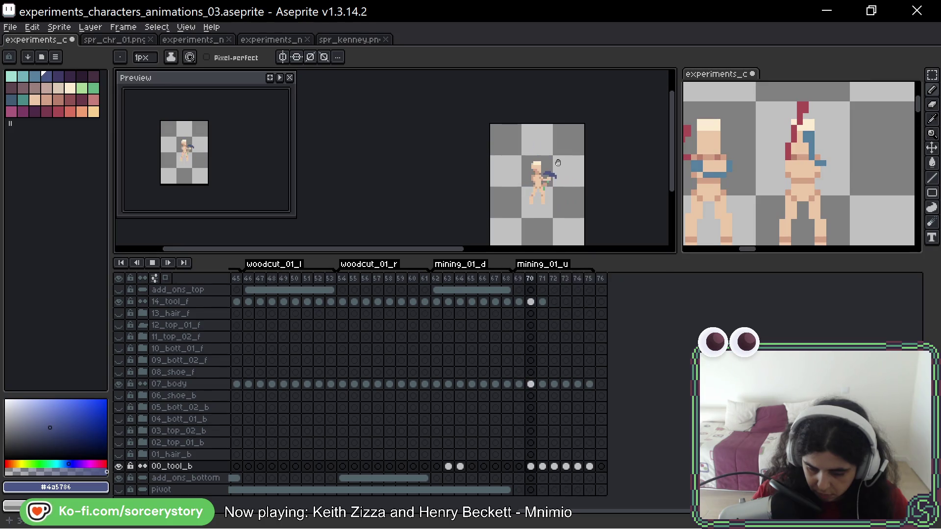
pyautogui.press('Return')
pyautogui.press('Return')
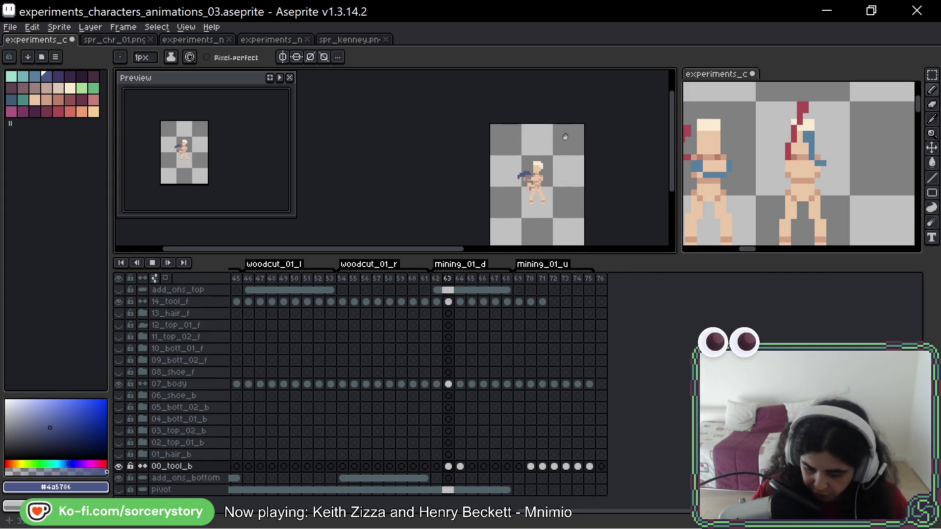
pyautogui.press('Return')
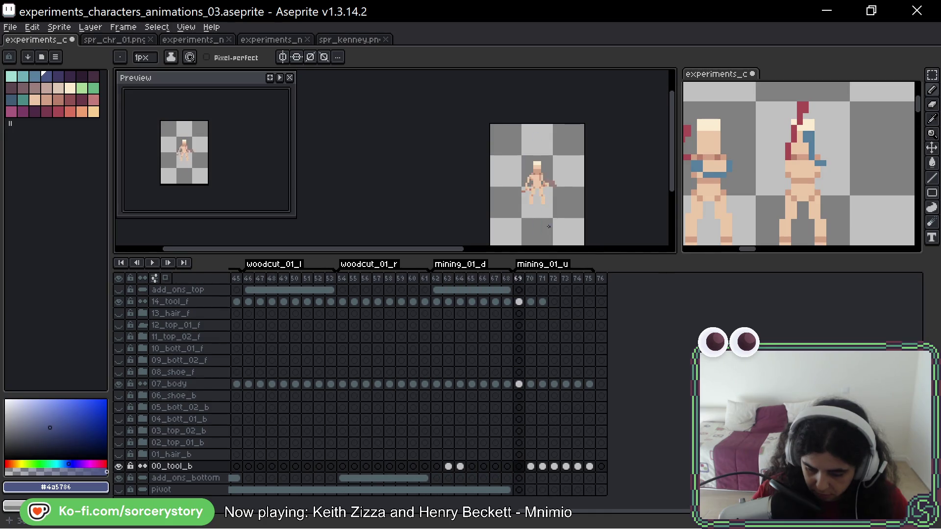
pyautogui.press('Return')
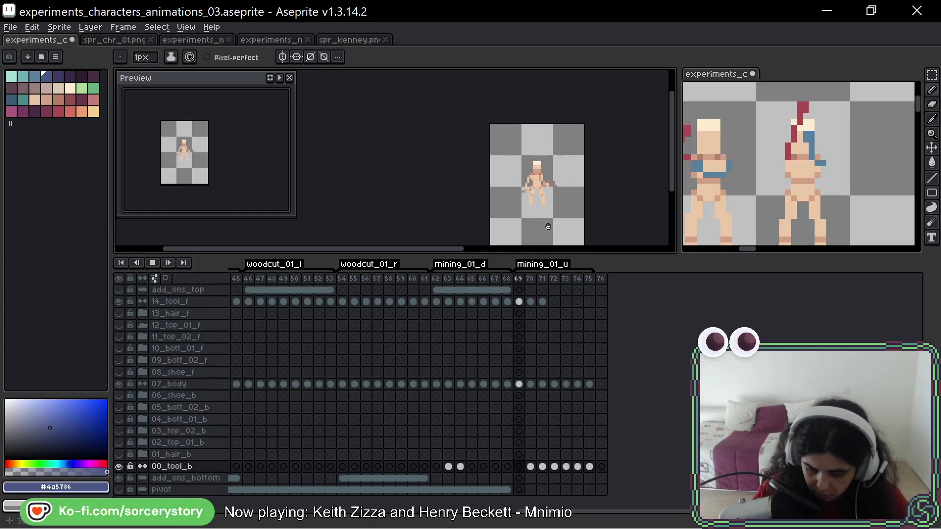
pyautogui.press('Return')
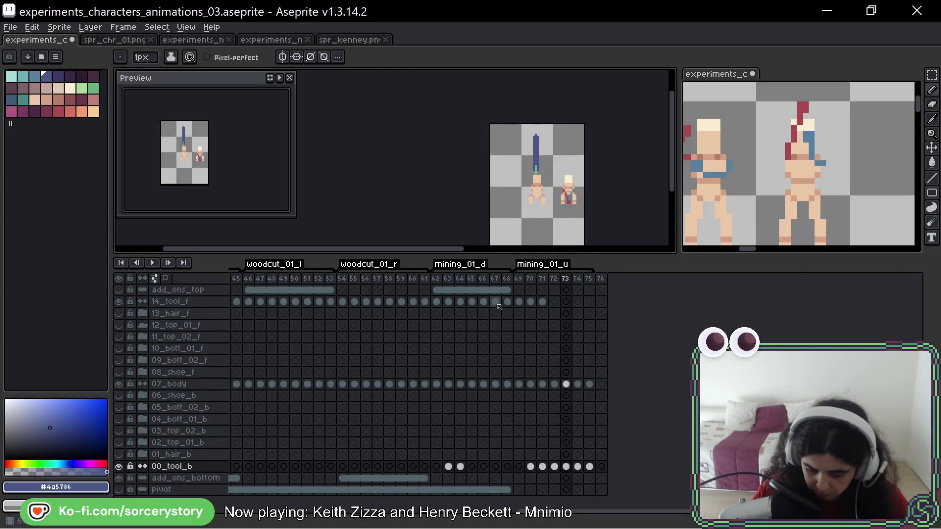
# - Select frame 67 on 14_tool_f and flip between frames 66 to 68 to compare poses
pyautogui.click(495, 302)
pyautogui.press('Left')
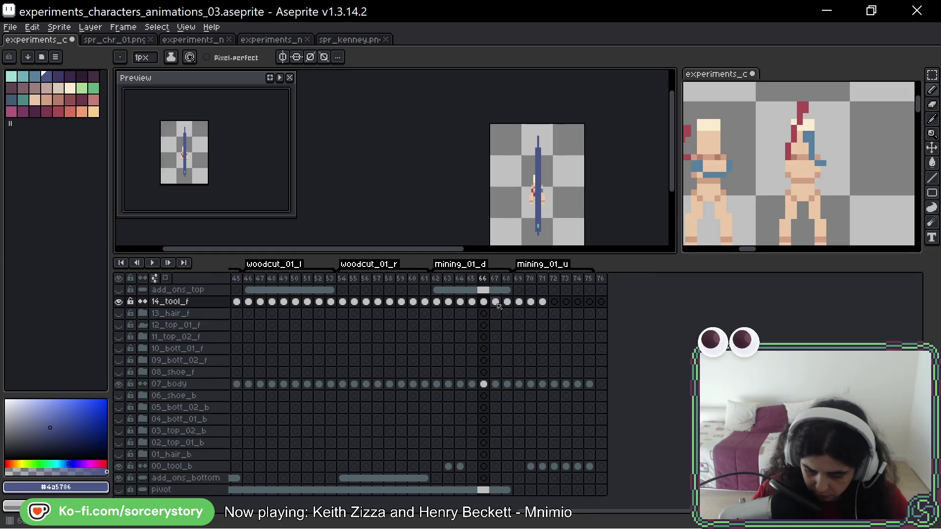
pyautogui.press('Right')
pyautogui.press('Right')
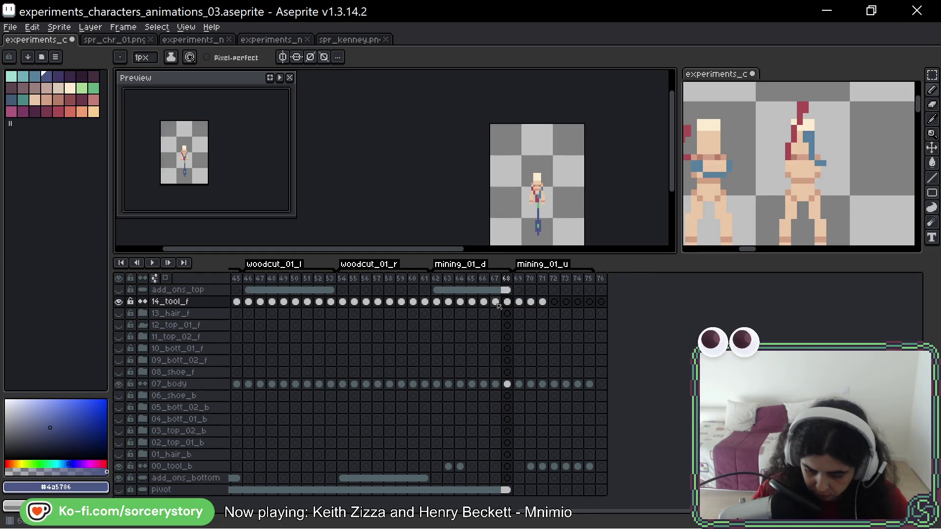
pyautogui.press('Left')
pyautogui.press('Right')
pyautogui.press('Left')
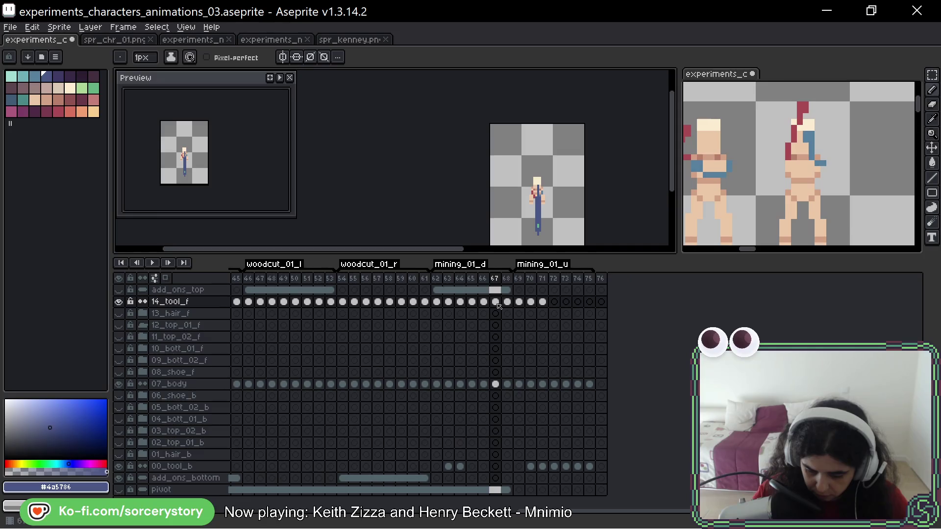
pyautogui.press('Left')
pyautogui.press('Right')
pyautogui.press('Left')
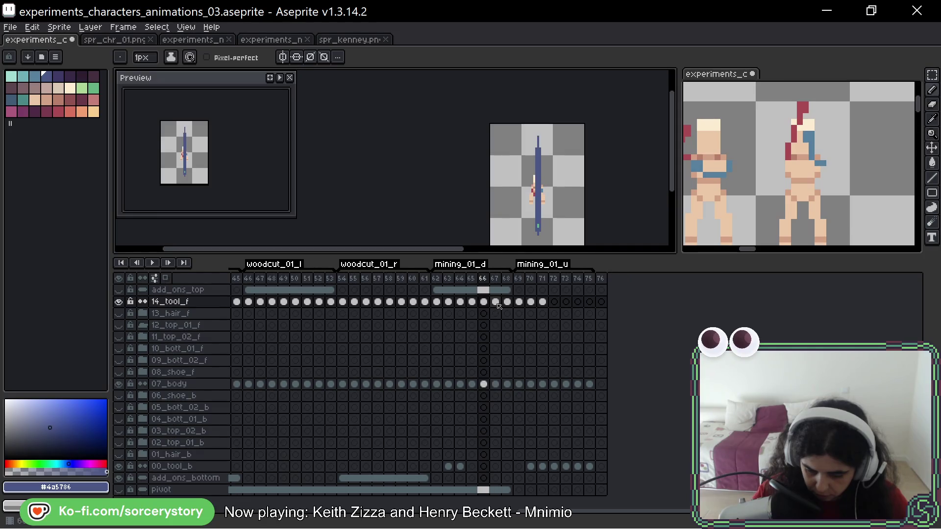
pyautogui.press('Right')
pyautogui.press('Left')
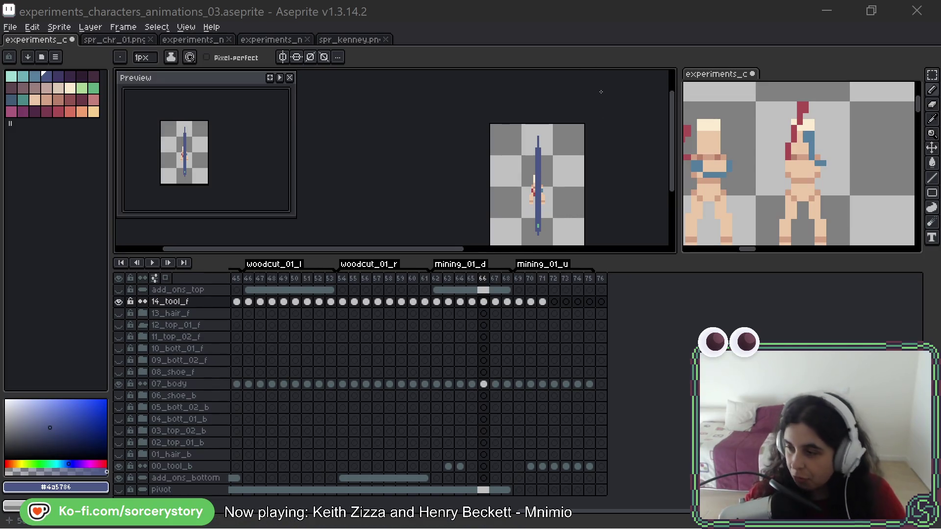
# - Re-check the tool's motion from frame 66 through frame 68
pyautogui.scroll(-3, 591, 145)
pyautogui.hscroll(3, 591, 145)
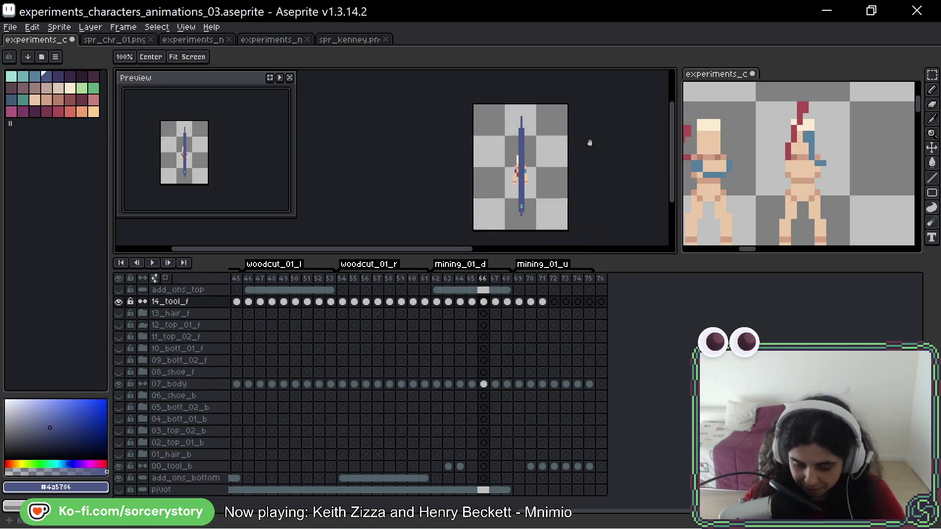
pyautogui.scroll(1, 531, 177)
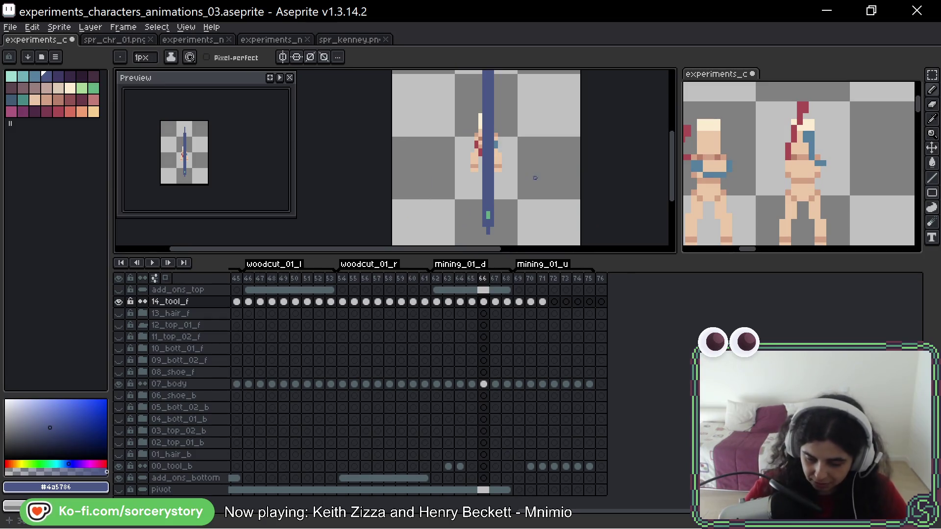
pyautogui.scroll(-1, 541, 163)
pyautogui.press('Right')
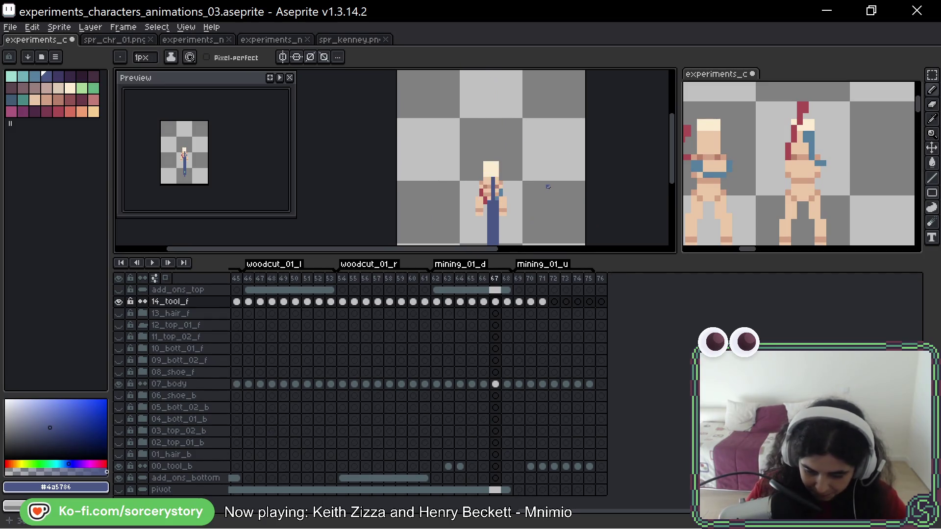
pyautogui.press('Right')
pyautogui.press('Left')
pyautogui.press('Right')
pyautogui.press('Left')
pyautogui.press('Right')
pyautogui.hscroll(4, 538, 167)
pyautogui.scroll(-2, 539, 167)
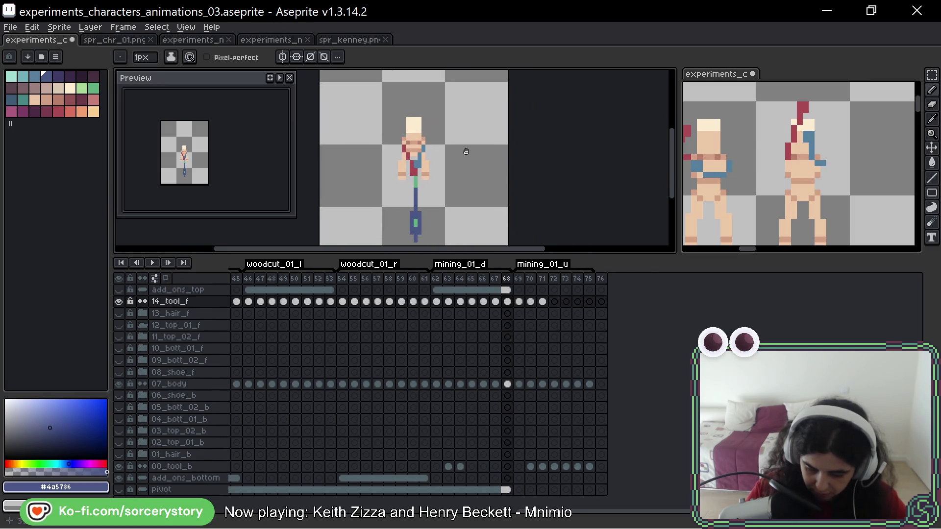
pyautogui.press('Left')
pyautogui.press('Left')
pyautogui.press('Right')
pyautogui.press('Right')
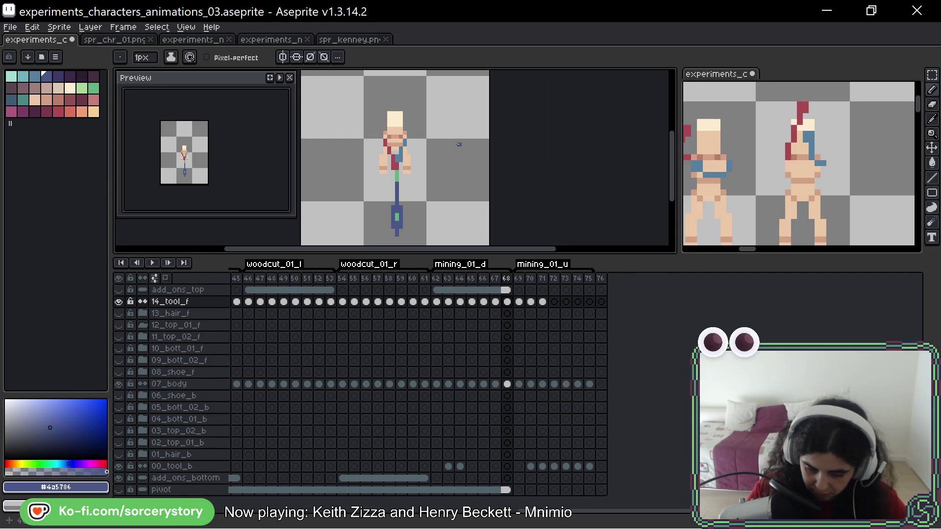
pyautogui.press('Right')
pyautogui.press('Right')
pyautogui.press('Right')
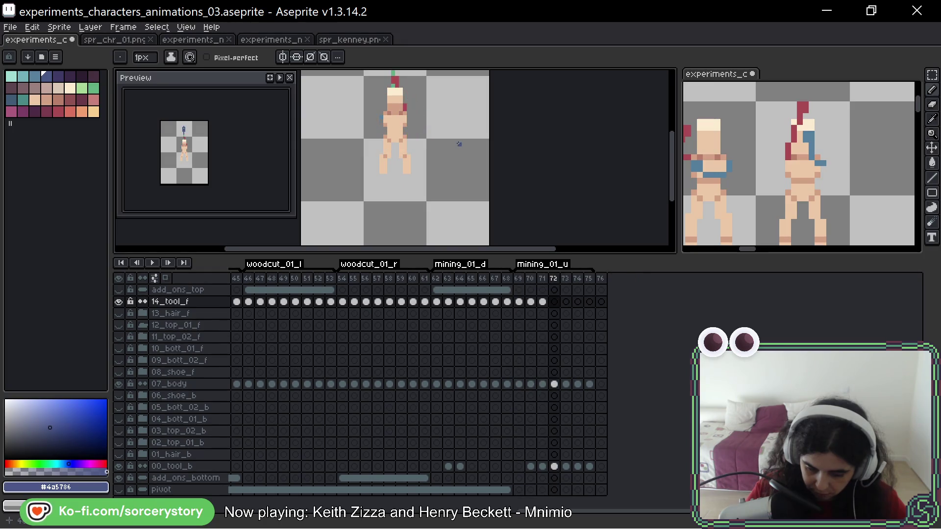
# - Move on to frames 72 to 74 and play the animation, recentering the character
pyautogui.press('Right')
pyautogui.press('Right')
pyautogui.hscroll(-2, 471, 152)
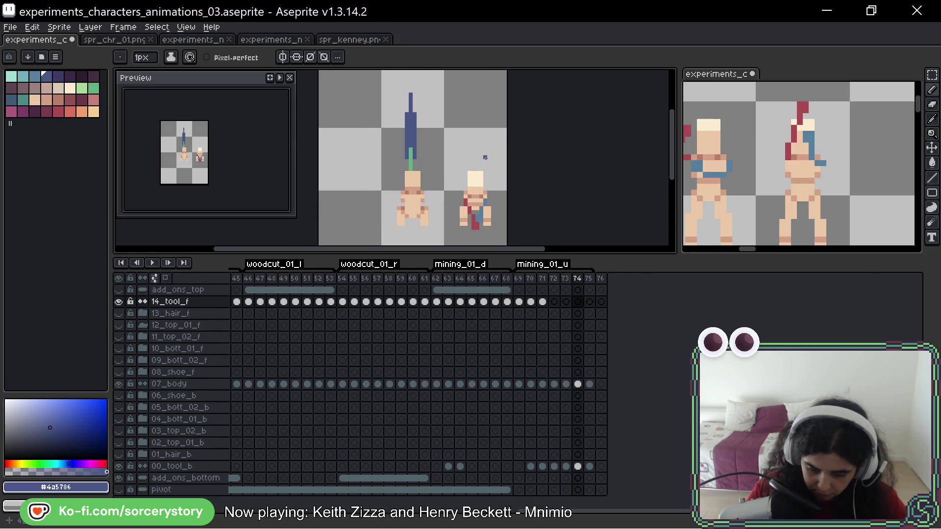
pyautogui.press('Left')
pyautogui.press('Left')
pyautogui.press('Right')
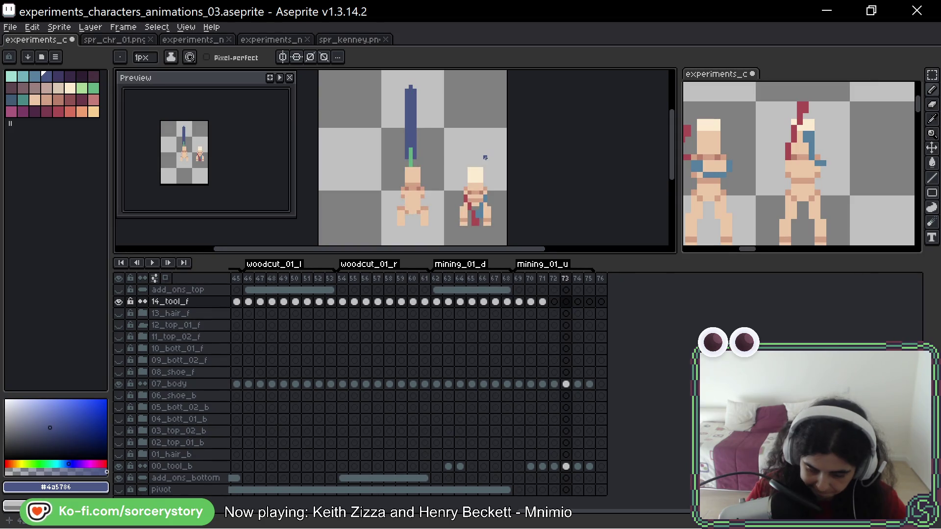
pyautogui.press('Right')
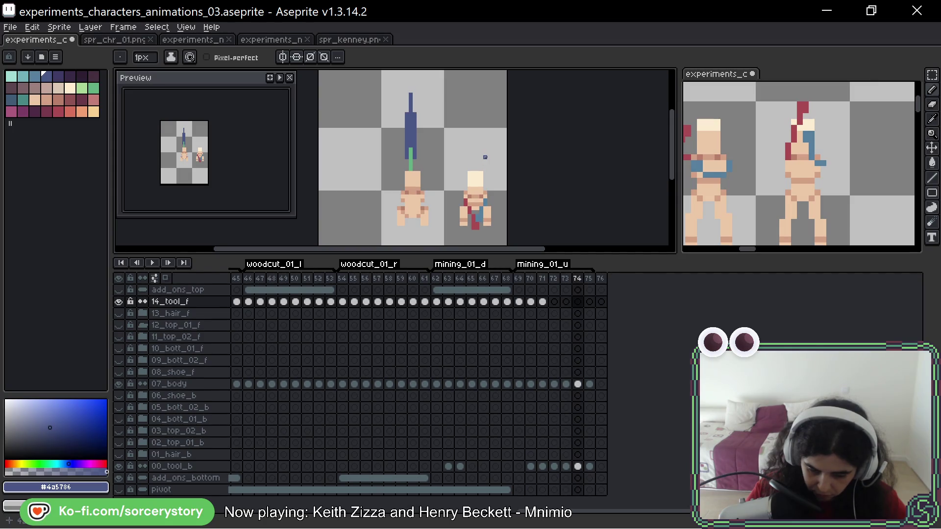
pyautogui.press('Return')
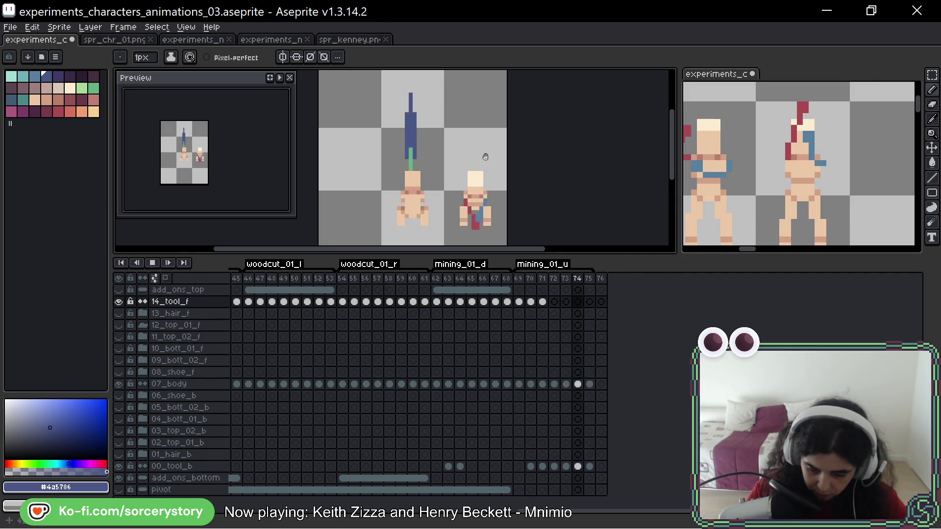
pyautogui.scroll(-4, 488, 157)
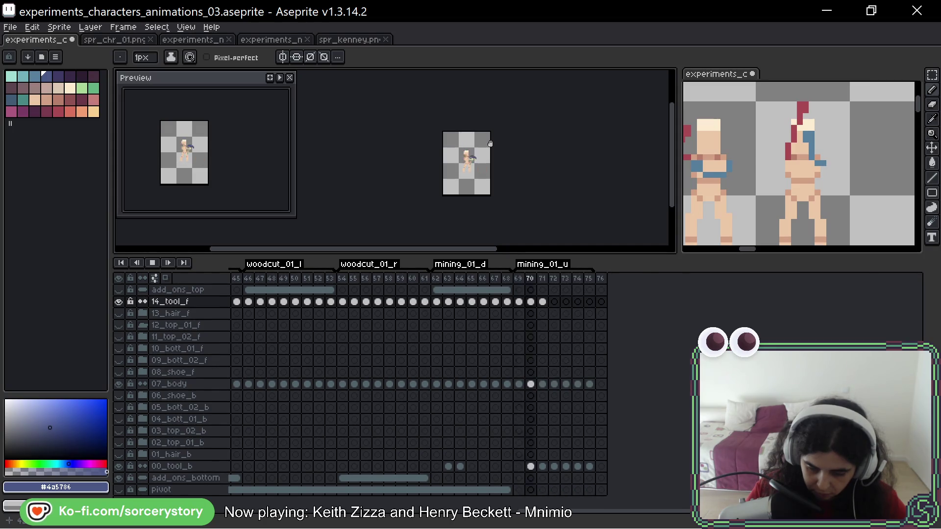
pyautogui.moveTo(490, 143); pyautogui.dragTo(487, 160)
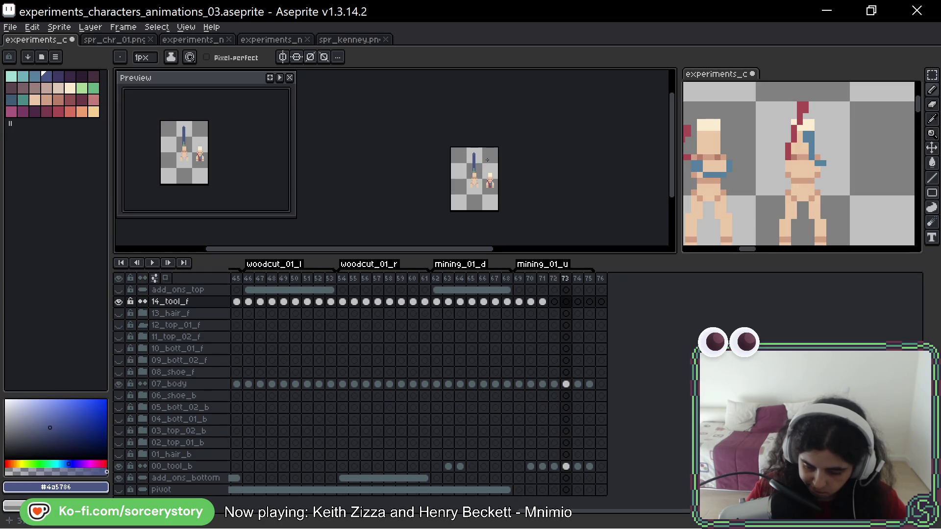
# - Play and stop the animation, flip between frames 72 and 73, then pick the dark purple swatch
pyautogui.scroll(4, 487, 160)
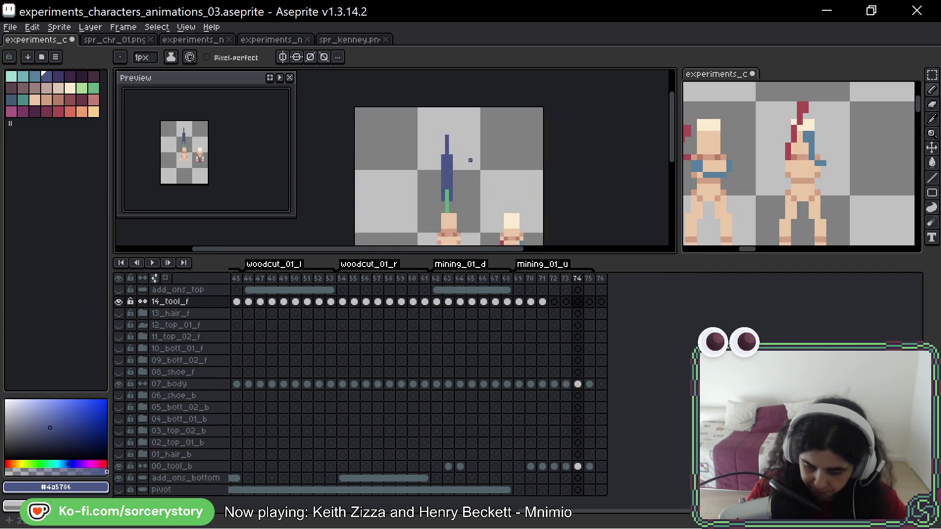
pyautogui.press('Return')
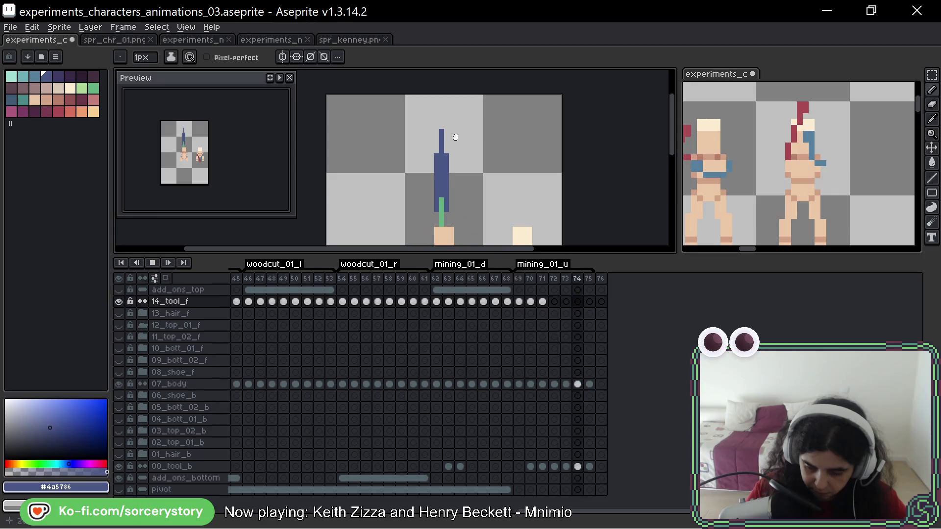
pyautogui.press('Return')
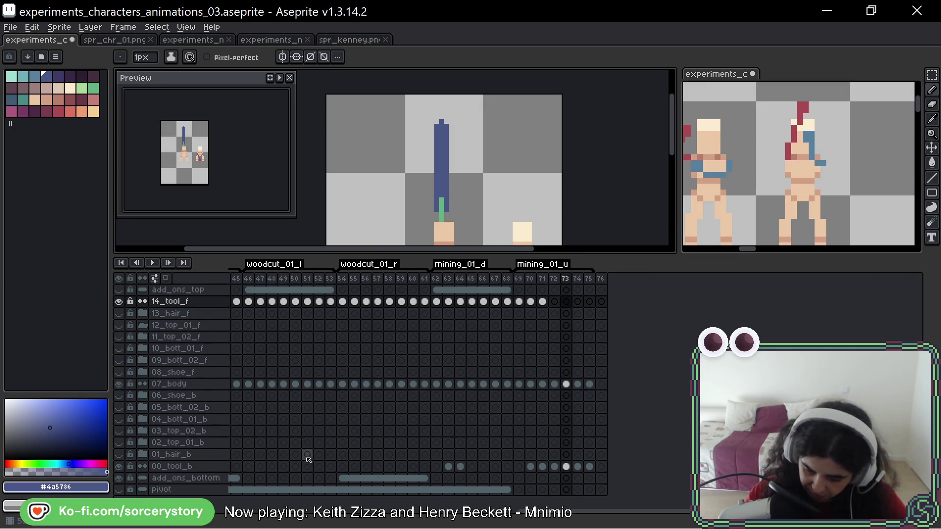
pyautogui.press('Left')
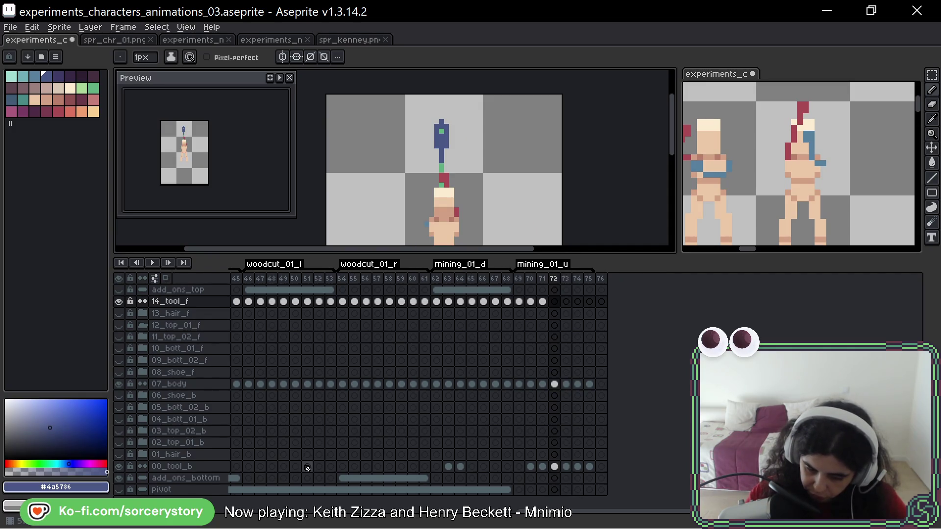
pyautogui.press('Right')
pyautogui.press('Left')
pyautogui.press('Right')
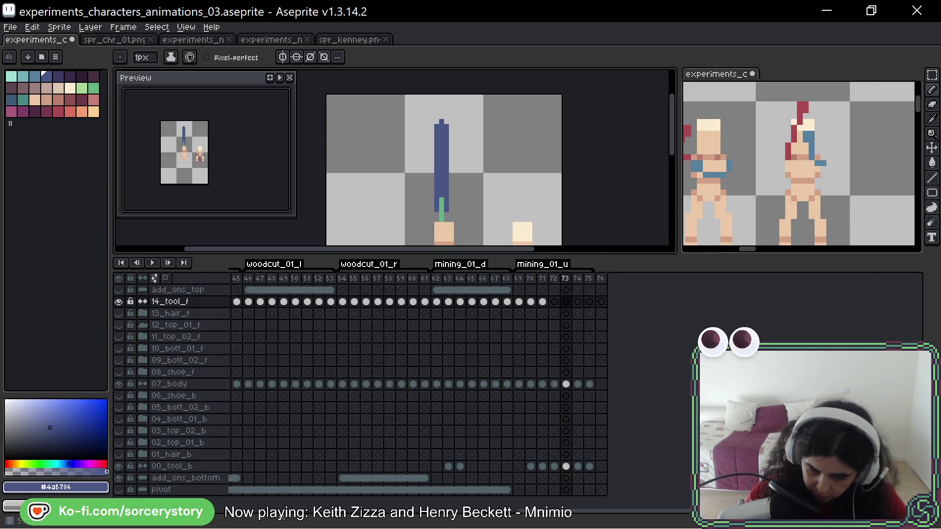
pyautogui.click(61, 79)
# - Shade the blue tool with dark purple strokes on frame 73, comparing against frame 72
pyautogui.press('Left')
pyautogui.press('Right')
pyautogui.press('Left')
pyautogui.press('Right')
pyautogui.moveTo(446, 150)
pyautogui.mouseDown()
pyautogui.moveTo(446, 161)
pyautogui.moveTo(437, 157)
pyautogui.mouseUp()
pyautogui.press('Left')
pyautogui.press('Right')
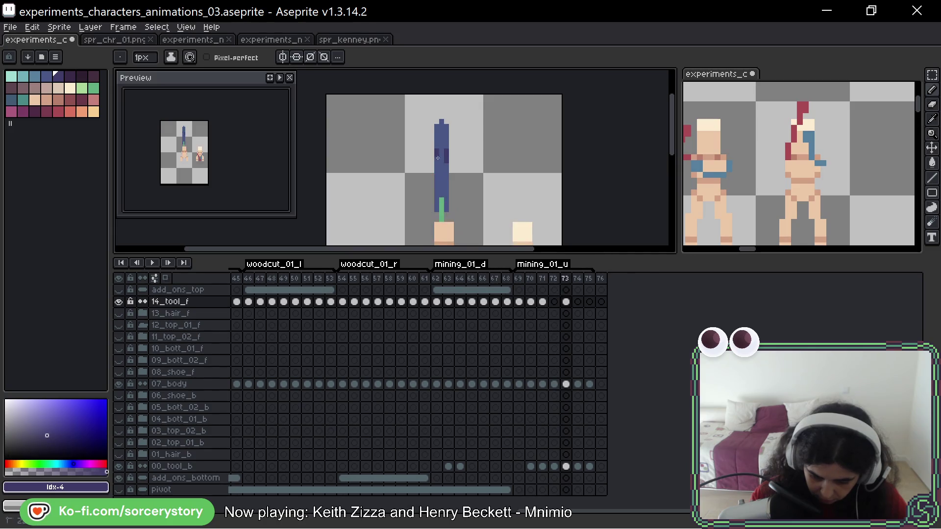
pyautogui.press('Left')
pyautogui.press('Right')
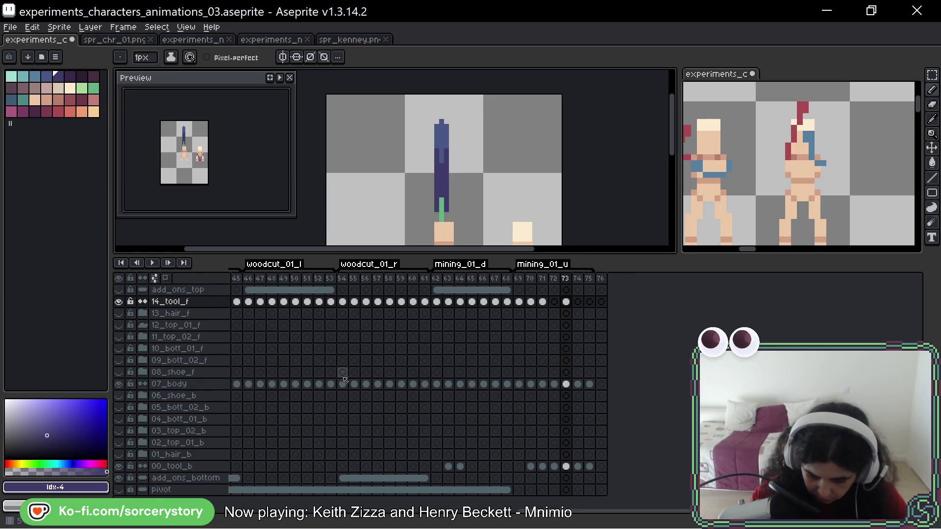
# - Paint a darker stripe down the tool's centre on frame 74 and play the animation to check
pyautogui.press('Right')
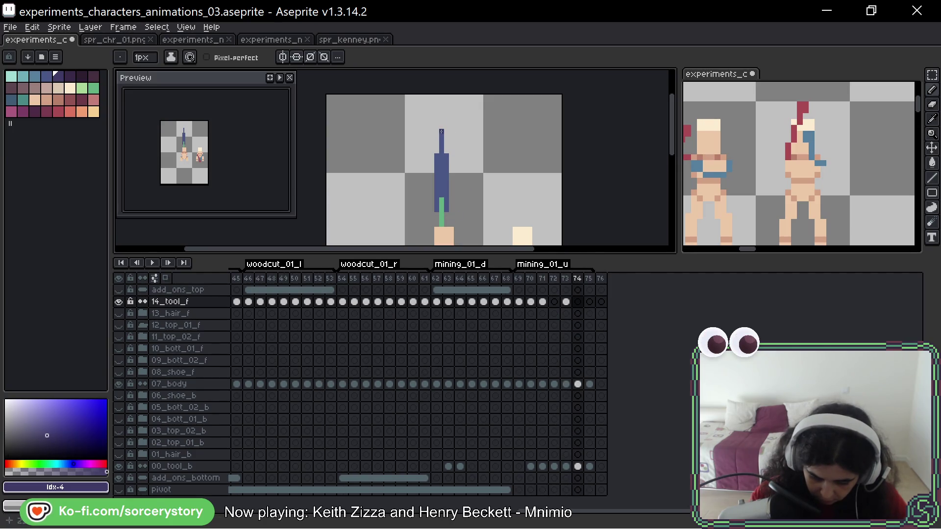
pyautogui.moveTo(441, 132); pyautogui.dragTo(440, 168)
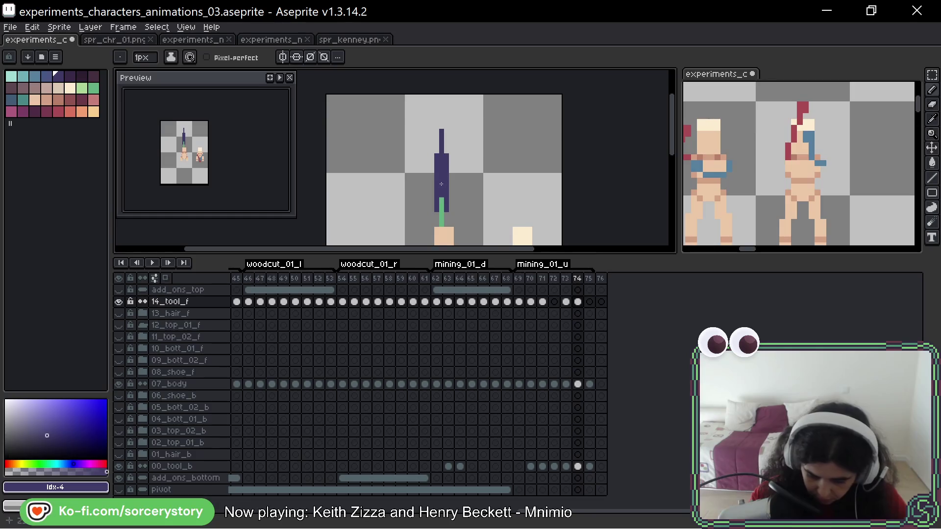
pyautogui.press('Right')
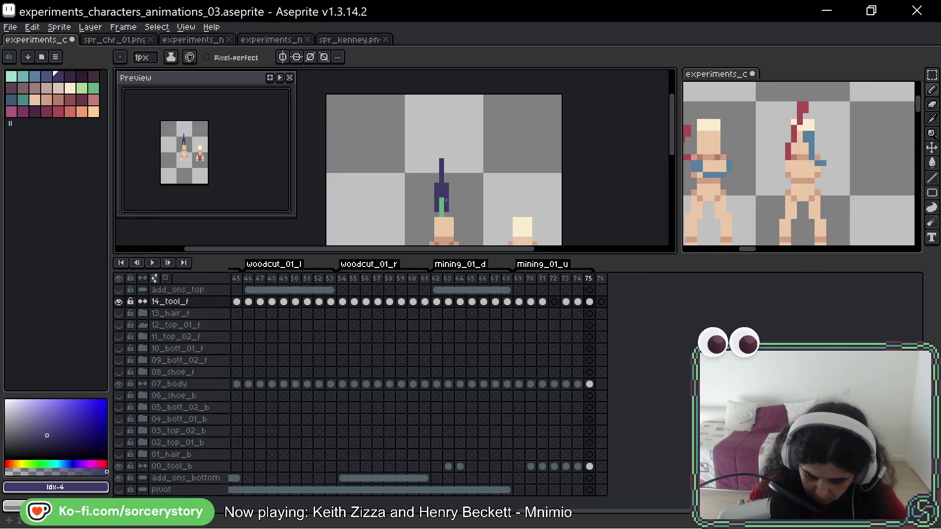
pyautogui.press('Return')
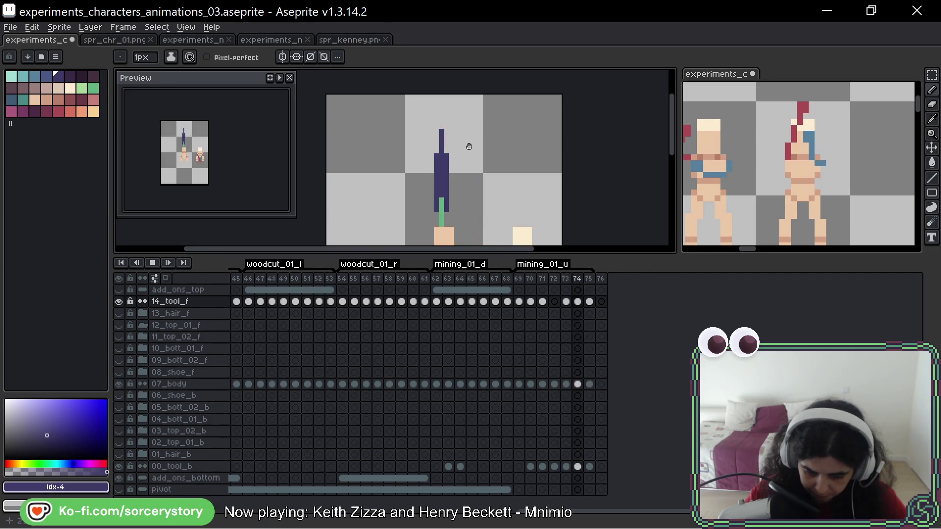
pyautogui.press('Return')
pyautogui.press('Return')
pyautogui.press('Return')
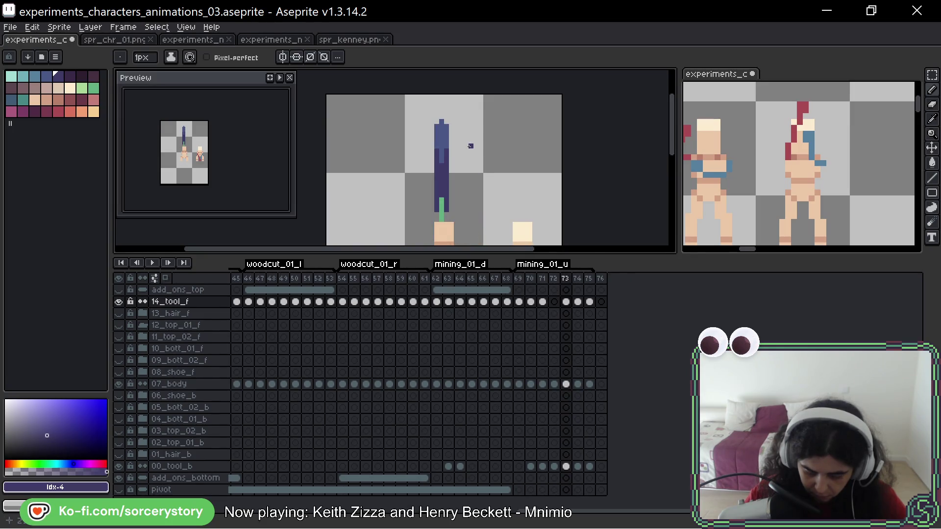
# - Extend the purple shading upward on frame 74 and replay the animation
pyautogui.press('Right')
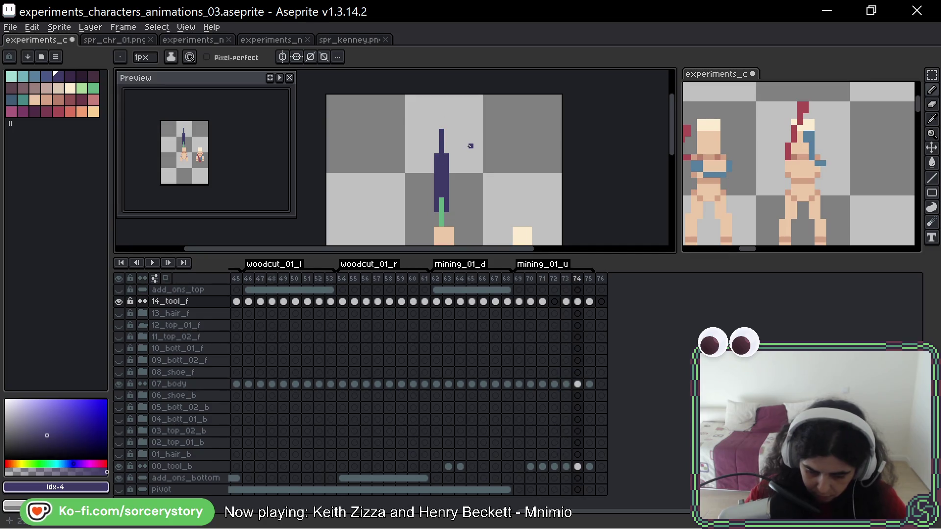
pyautogui.moveTo(446, 140); pyautogui.dragTo(436, 143)
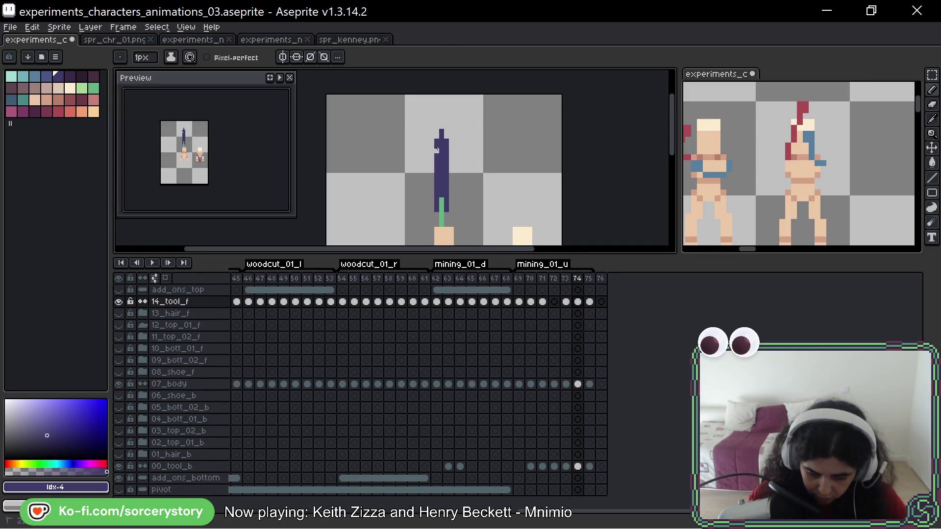
pyautogui.press('Right')
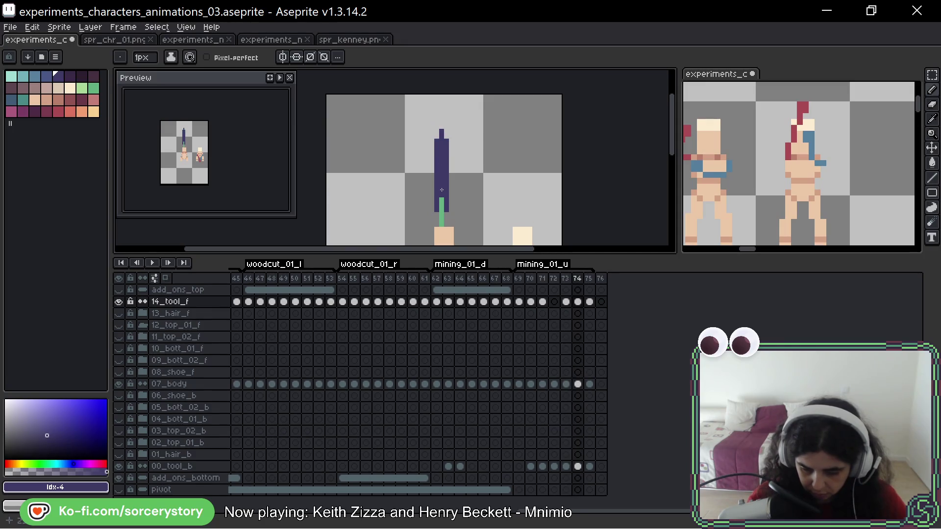
pyautogui.press('Return')
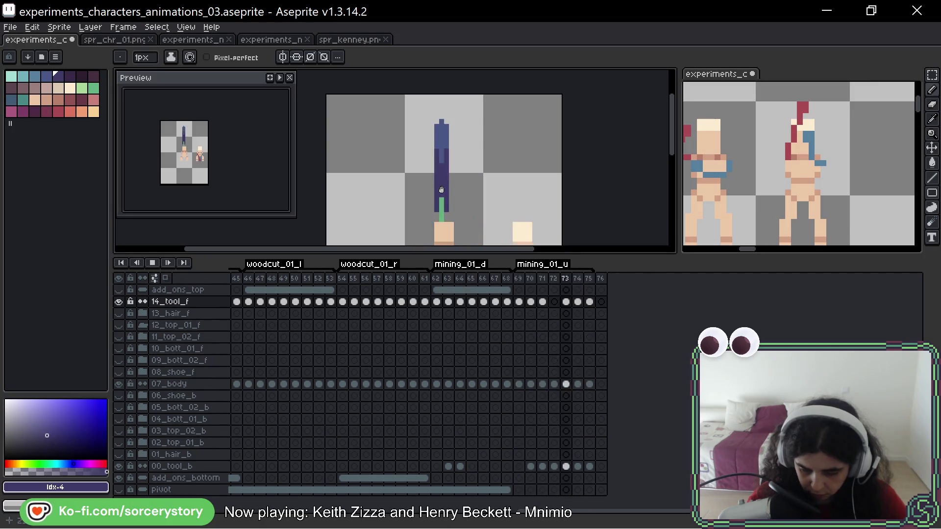
pyautogui.press('Return')
pyautogui.press('Left')
pyautogui.press('Left')
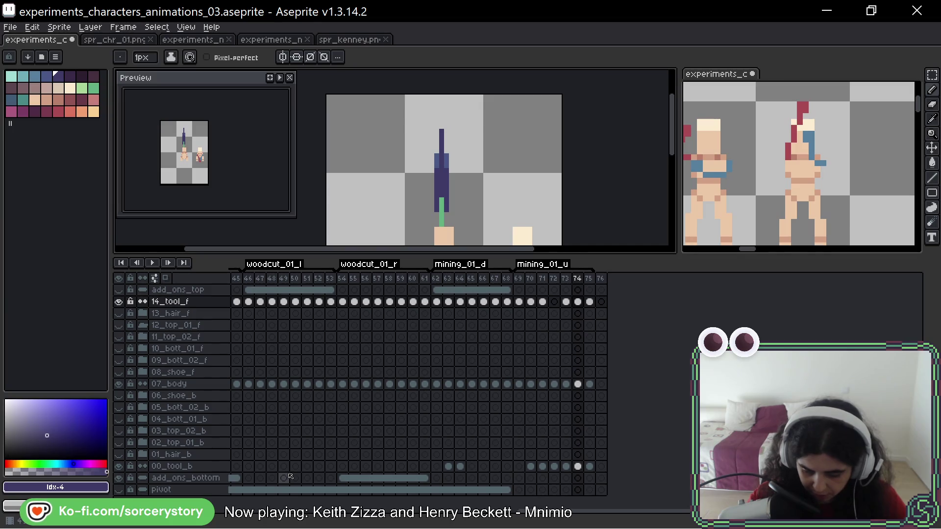
# - Box-select the tool sprite on frames 74 and 75, then clear the selection
pyautogui.press('Left')
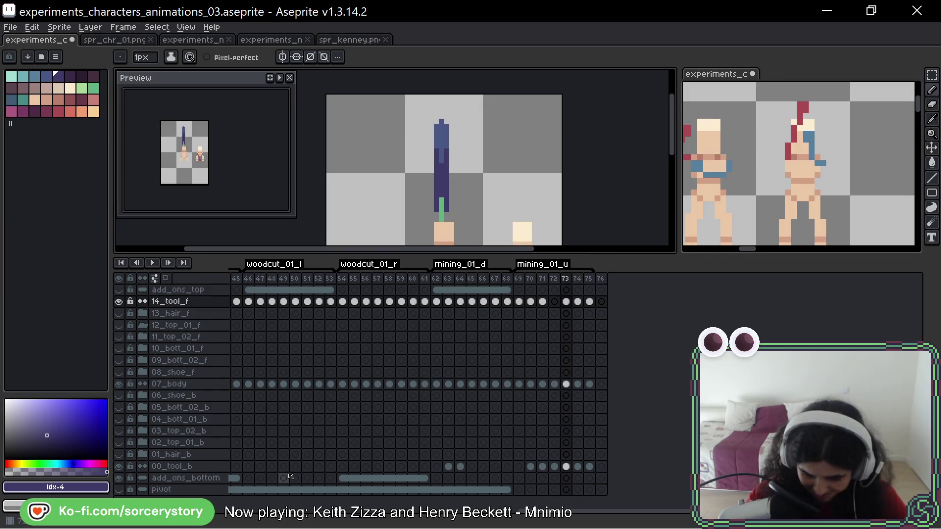
pyautogui.press('m')
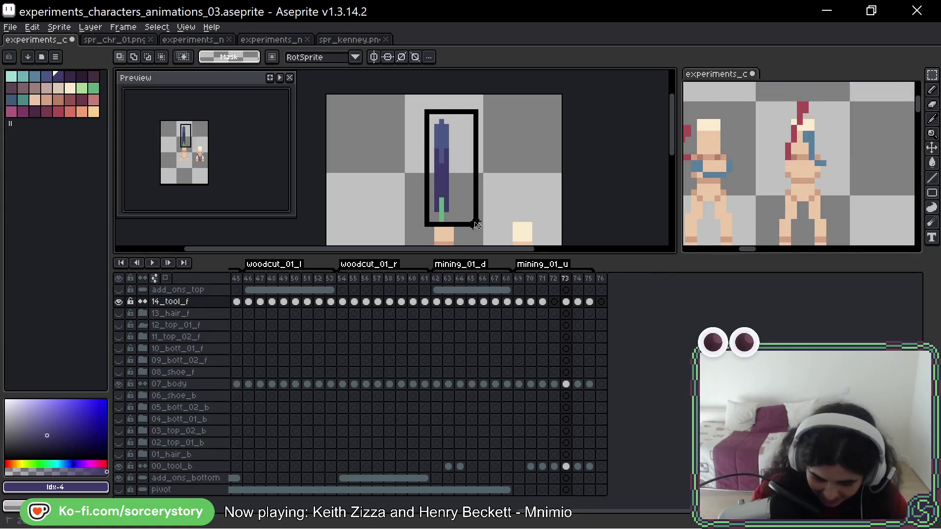
pyautogui.press('Right')
pyautogui.moveTo(422, 116); pyautogui.dragTo(465, 234)
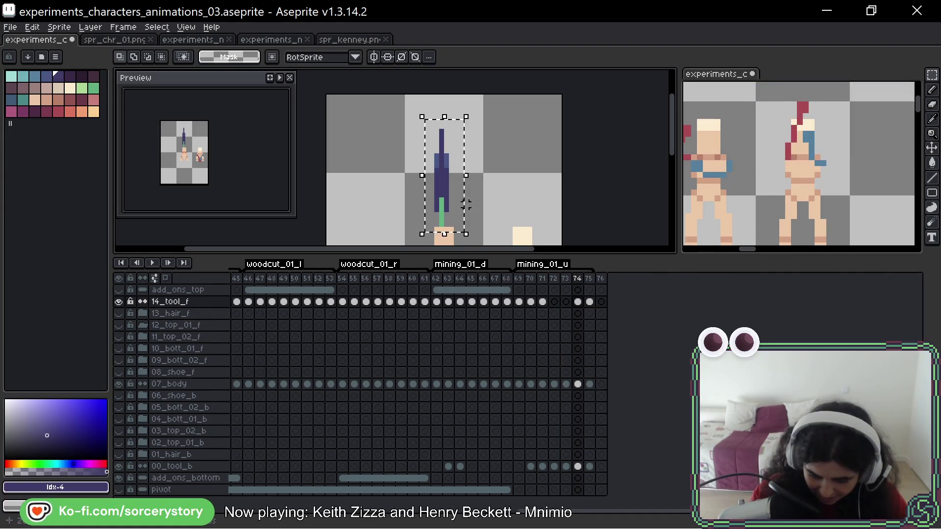
pyautogui.press('Right')
pyautogui.moveTo(416, 137); pyautogui.dragTo(475, 234)
pyautogui.hotkey('ctrl', 'd')
# - On frame 73, sample the handle's blue #4a5786 and switch to the Pencil before playing the animation
pyautogui.click(566, 465)
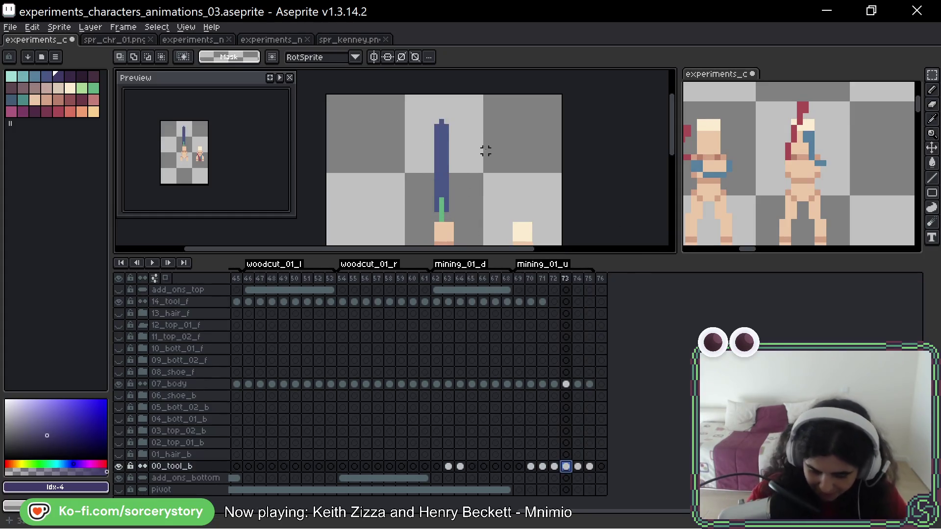
pyautogui.keyDown('alt'); pyautogui.click(444, 152); pyautogui.keyUp('alt')
pyautogui.press('b')
pyautogui.moveTo(519, 139); pyautogui.dragTo(540, 132)
pyautogui.press('Return')
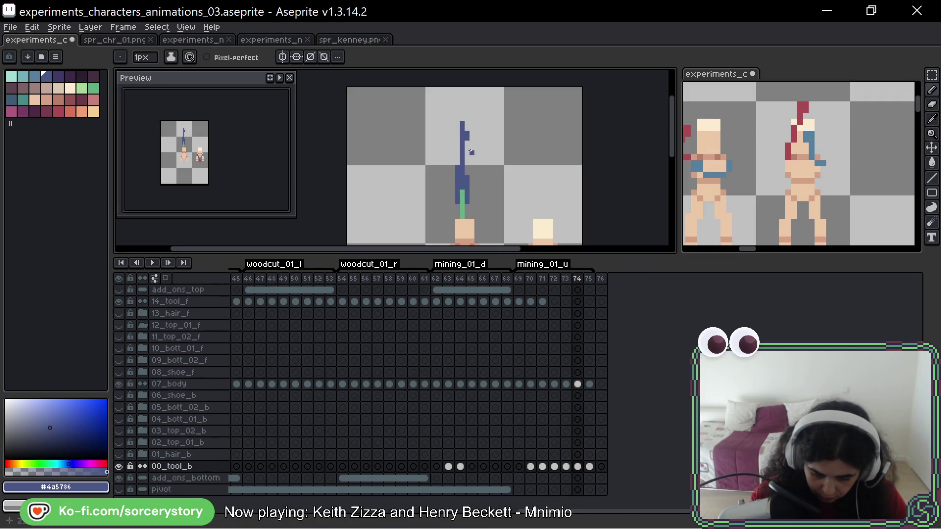
# - Draw blue pixels extending the handle upward on frame 74 and compare it with frame 75
pyautogui.moveTo(461, 136); pyautogui.dragTo(457, 164)
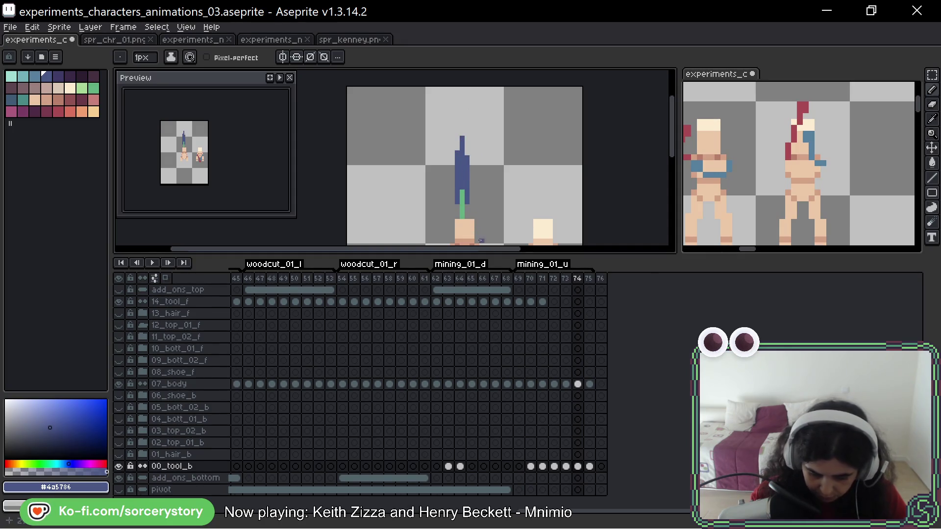
pyautogui.press('Right')
pyautogui.press('Left')
pyautogui.press('Right')
# - Play the mining animation, then step through frames 72–75 to check the longer handle
pyautogui.press('Return')
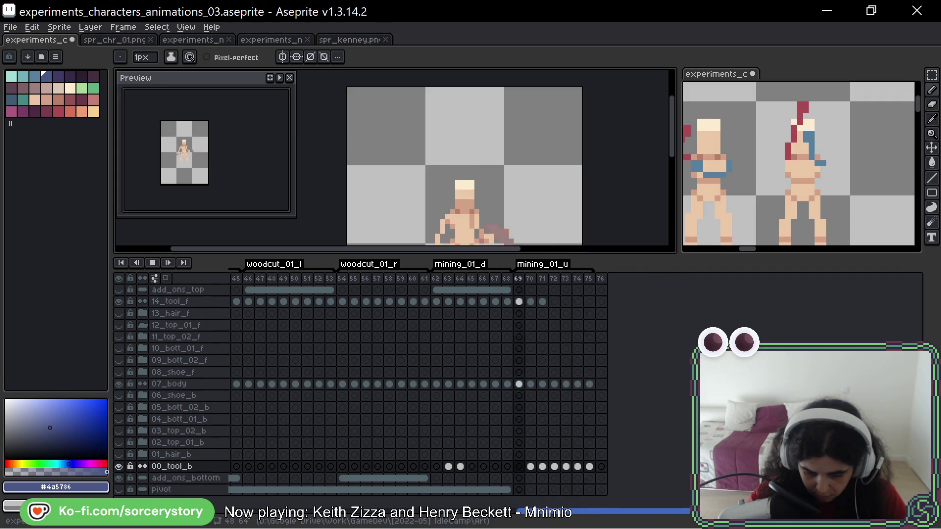
pyautogui.press('Return')
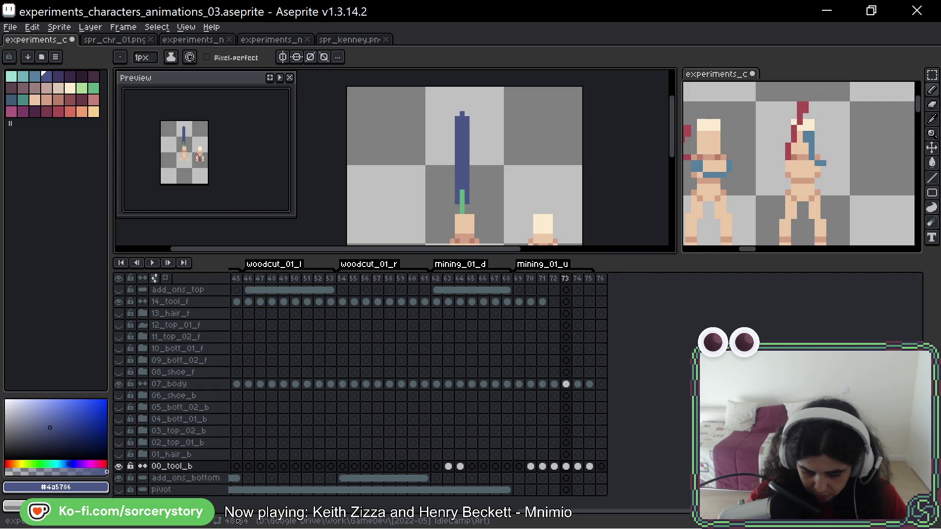
pyautogui.press('Left')
pyautogui.press('Right')
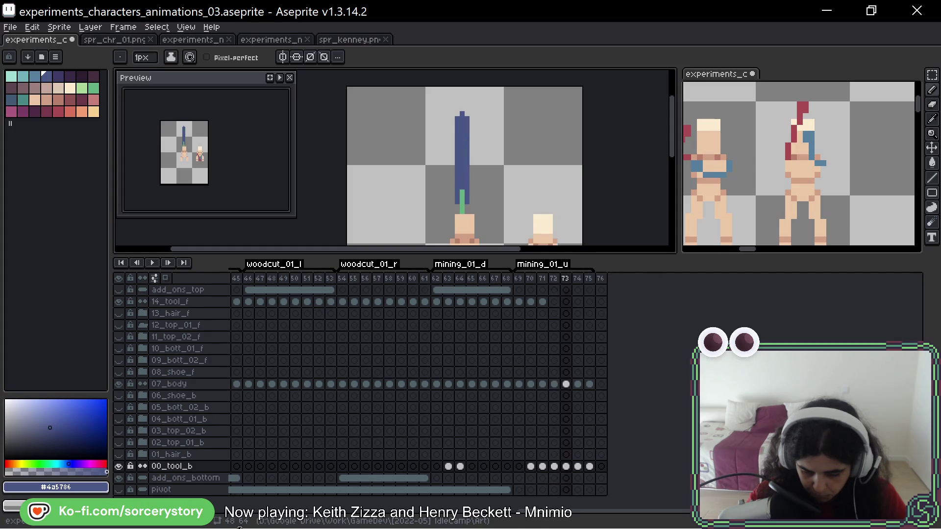
pyautogui.press('Right')
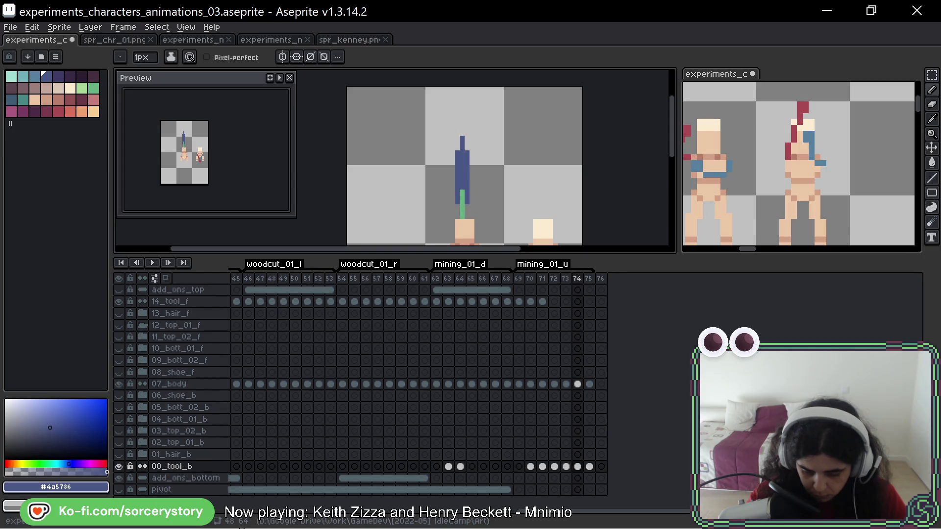
pyautogui.press('Right')
pyautogui.press('Left')
pyautogui.press('Left')
pyautogui.press('Right')
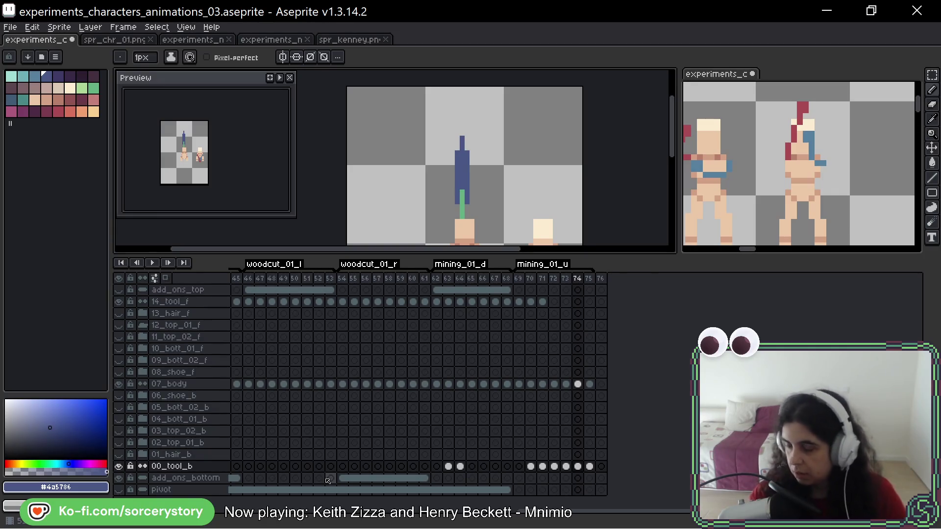
# - Pan to frame both sprites, play the mining animation, then step between frames 72 and 74
pyautogui.press('space')
pyautogui.moveTo(504, 189); pyautogui.dragTo(507, 155)
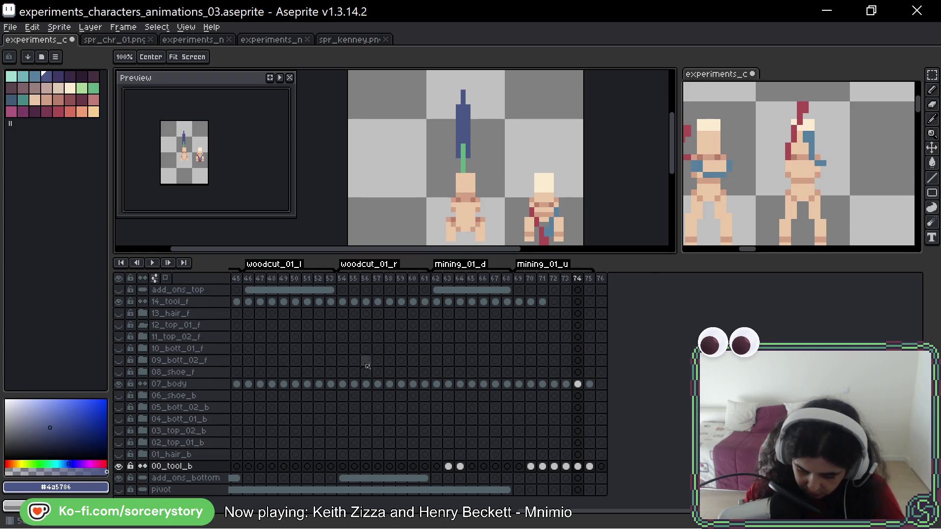
pyautogui.moveTo(542, 193); pyautogui.dragTo(530, 178)
pyautogui.press('Return')
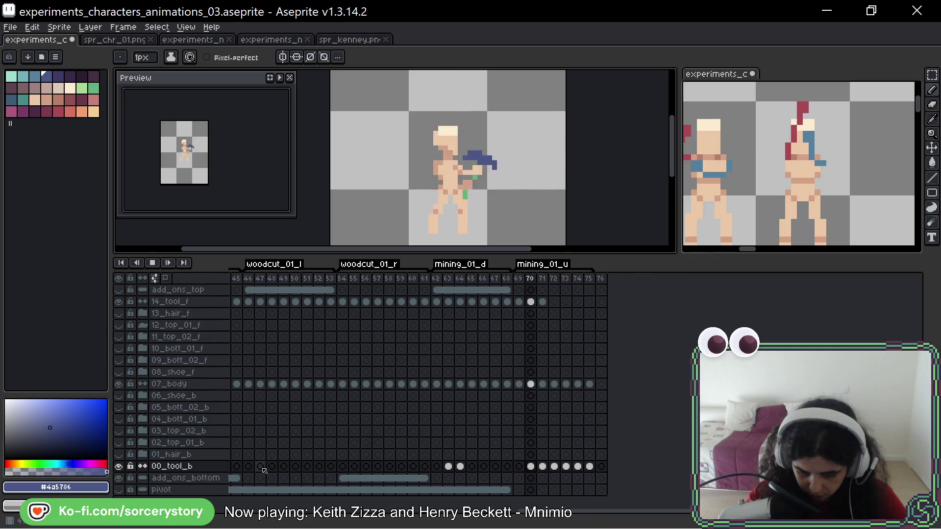
pyautogui.press('Return')
pyautogui.press('Right')
pyautogui.press('Right')
pyautogui.press('Right')
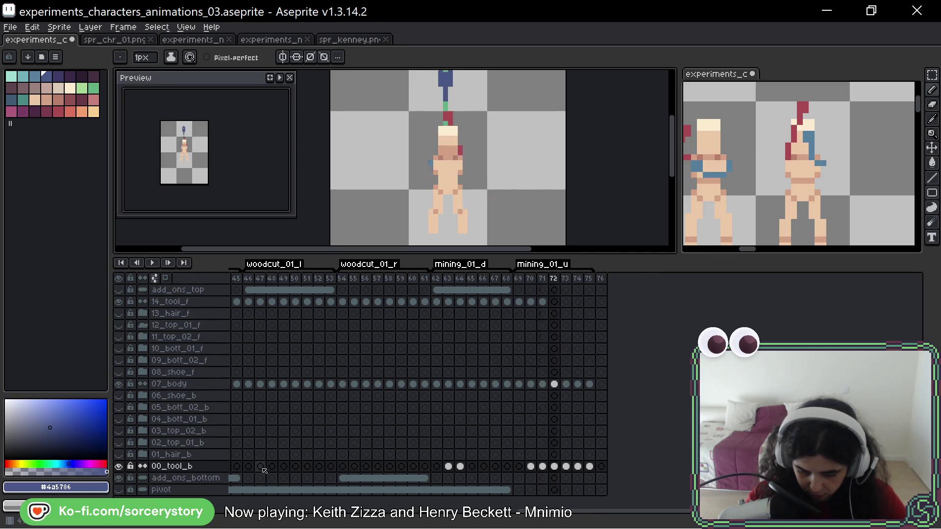
pyautogui.scroll(-1, 385, 244)
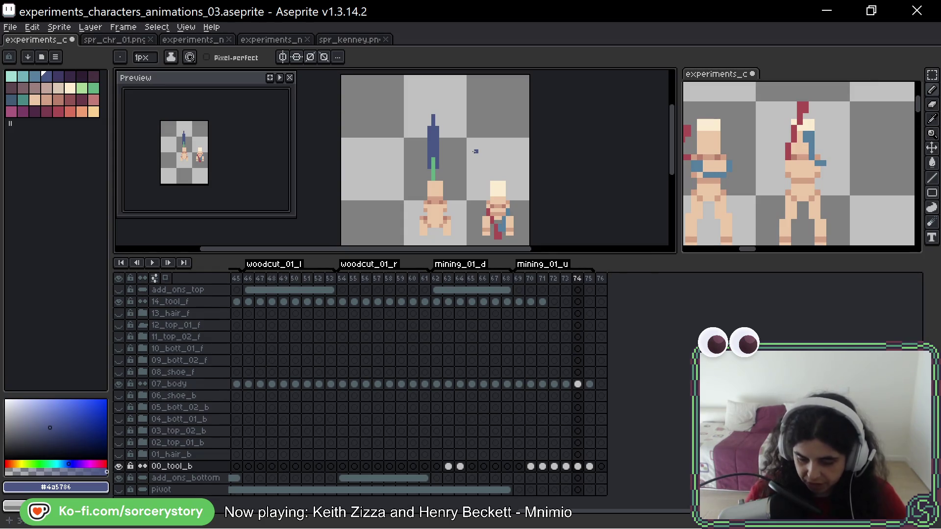
pyautogui.press('Left')
pyautogui.press('Left')
pyautogui.press('Right')
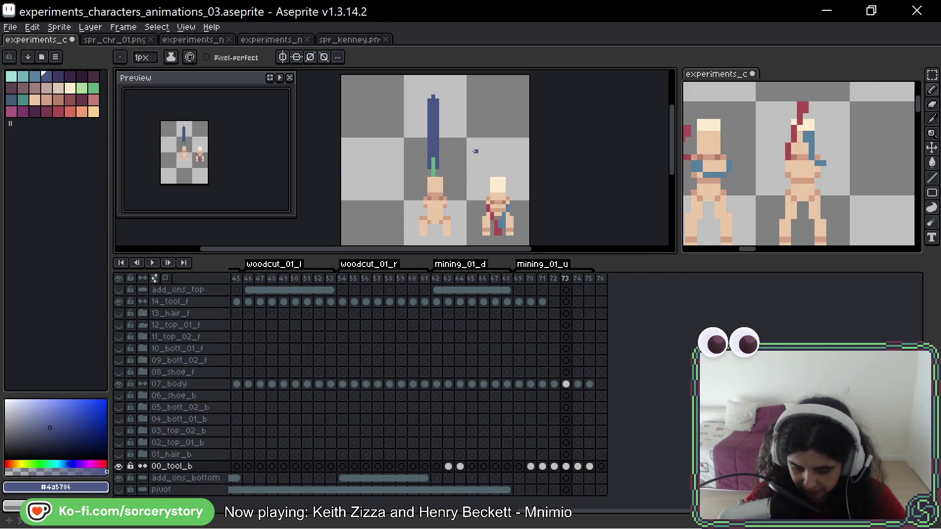
pyautogui.press('Left')
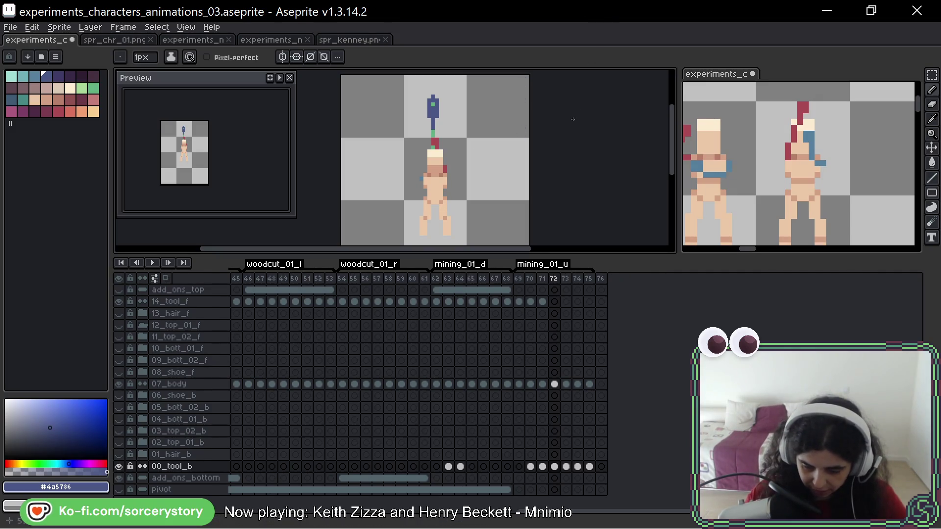
pyautogui.press('Right')
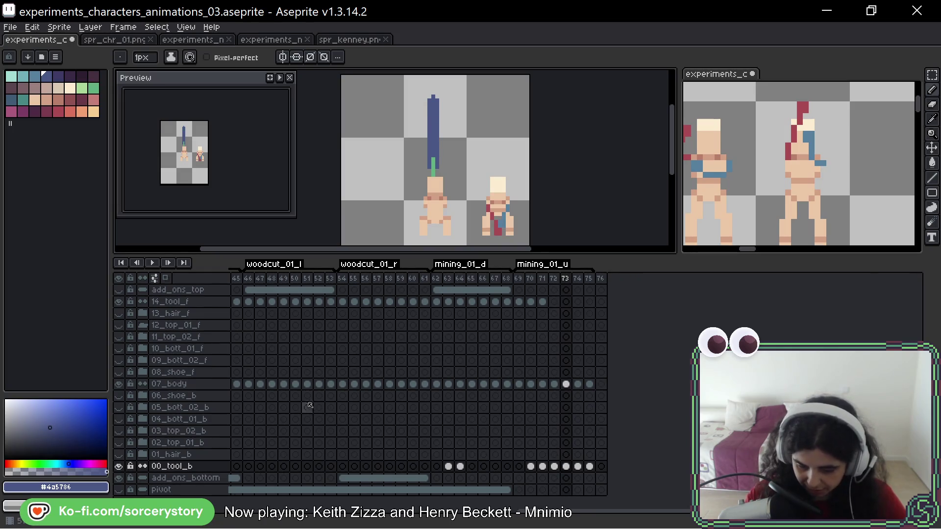
pyautogui.press('Left')
pyautogui.press('Right')
pyautogui.press('Left')
pyautogui.press('Right')
pyautogui.press('Left')
pyautogui.press('Right')
pyautogui.press('Left')
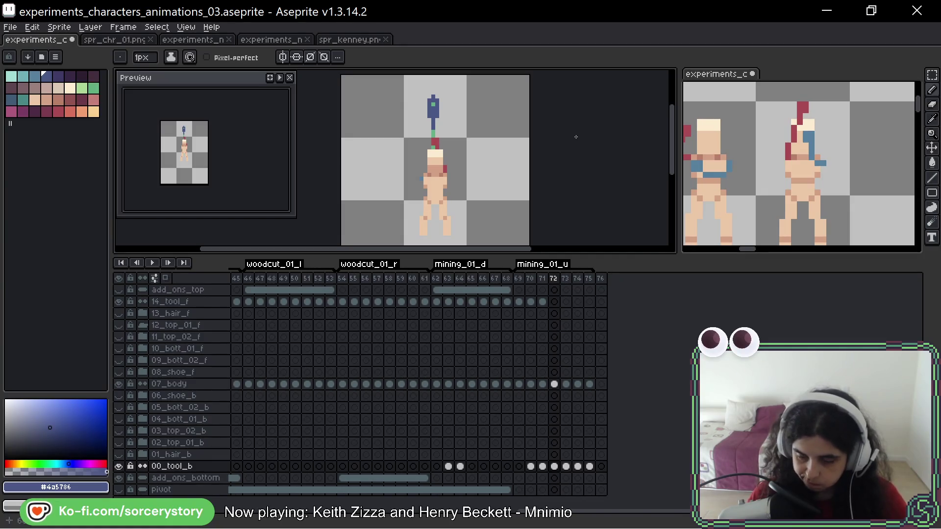
pyautogui.keyDown('alt'); pyautogui.click(432, 131); pyautogui.keyUp('alt')
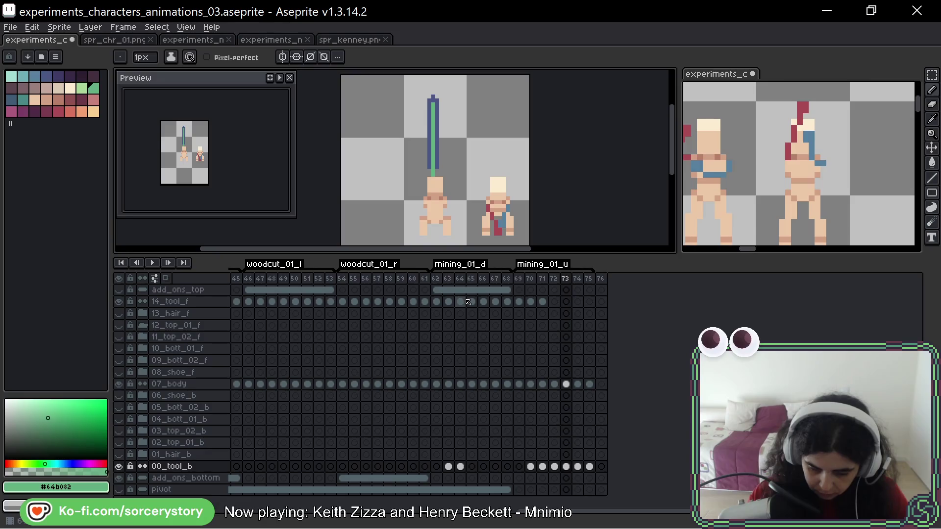
# - Step through frames 73, 74 and 75 to check the green highlight, then play the animation
pyautogui.press('Left')
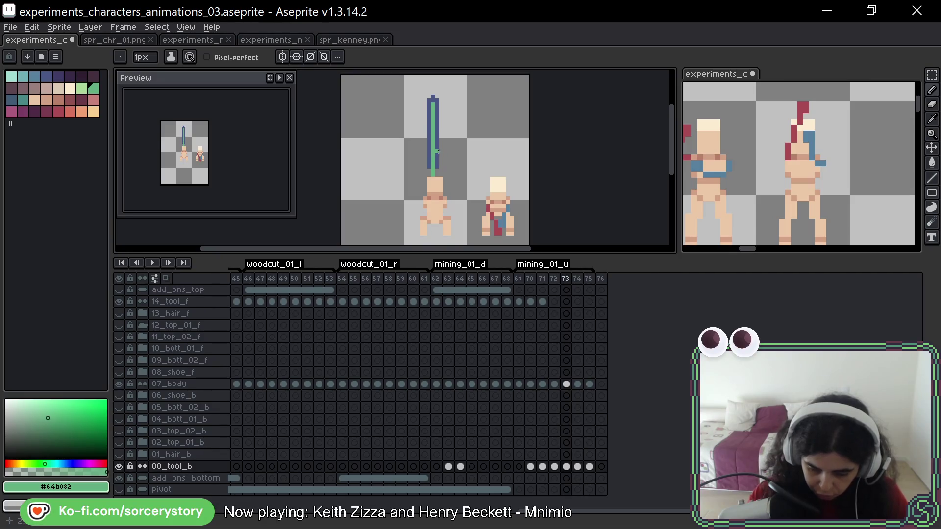
pyautogui.press('Right')
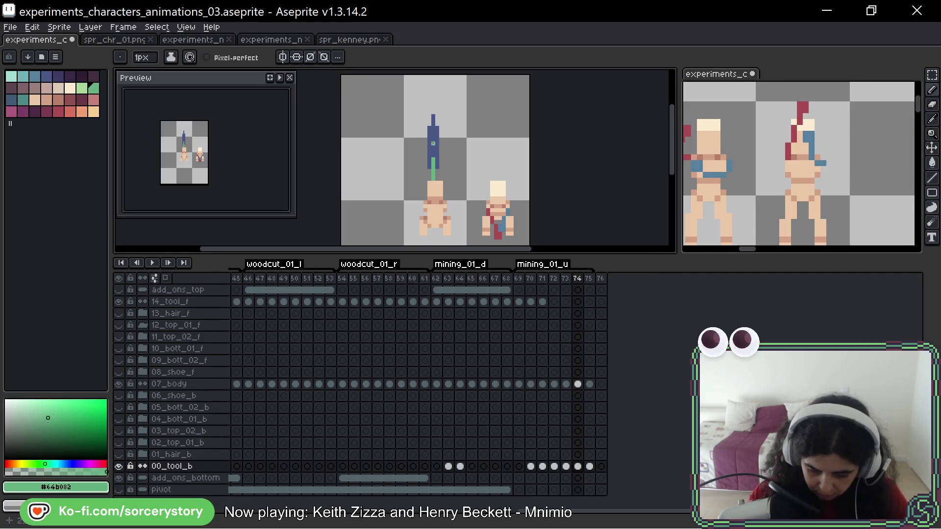
pyautogui.press('Right')
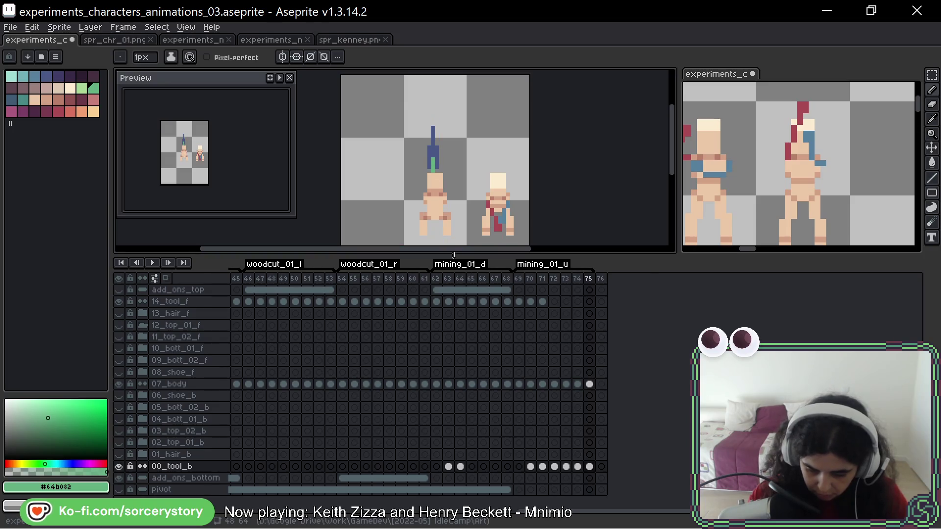
pyautogui.press('Left')
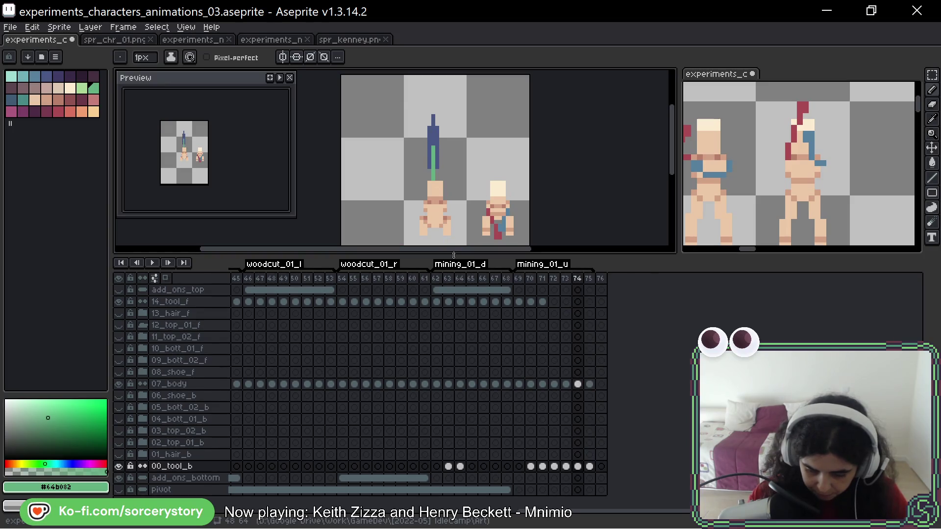
pyautogui.press('Return')
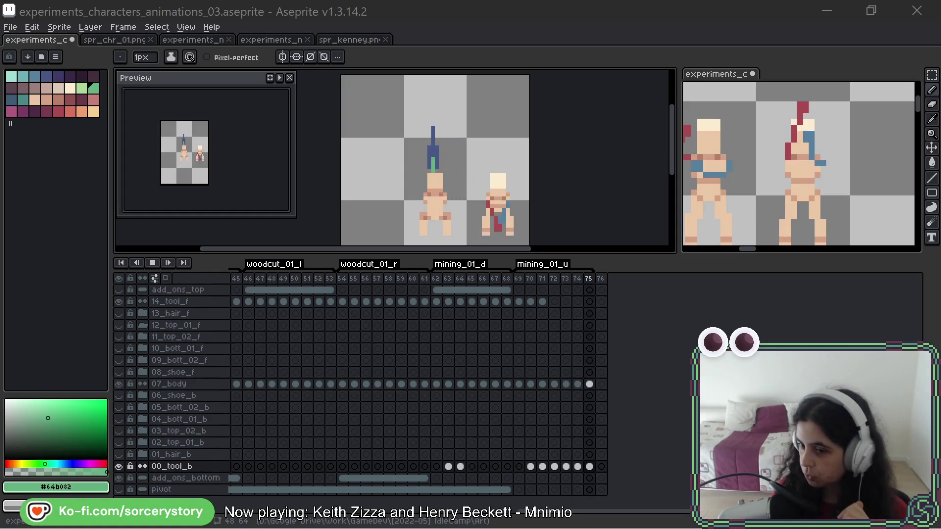
# - Step back to an earlier mining_01_u frame to review the redrawn blue handle
pyautogui.press('Left')
pyautogui.press('Left')
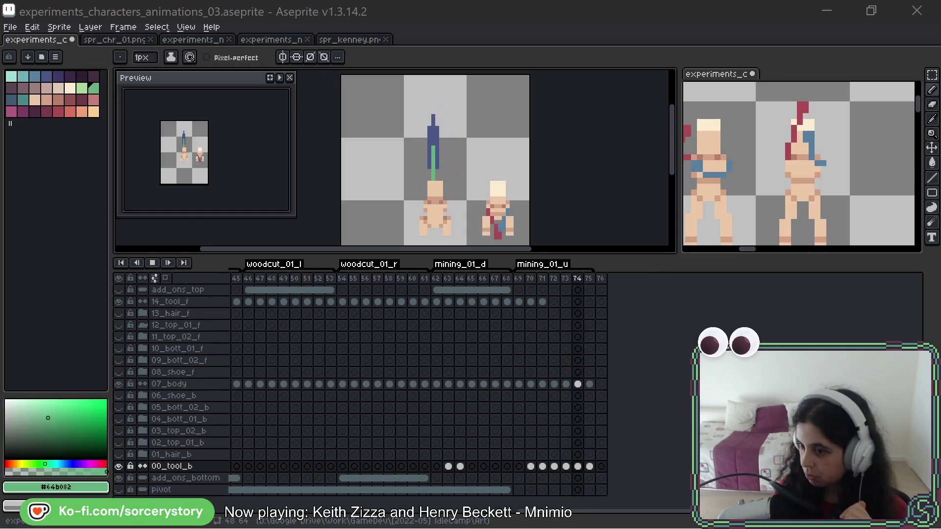
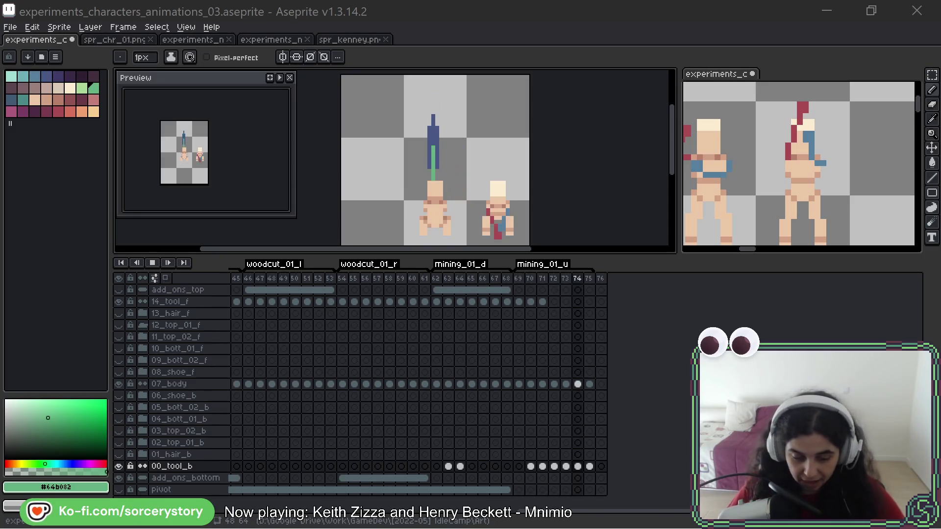
# - Save the animation file and zoom in on the character on frame 72
pyautogui.hotkey('ctrl', 's')
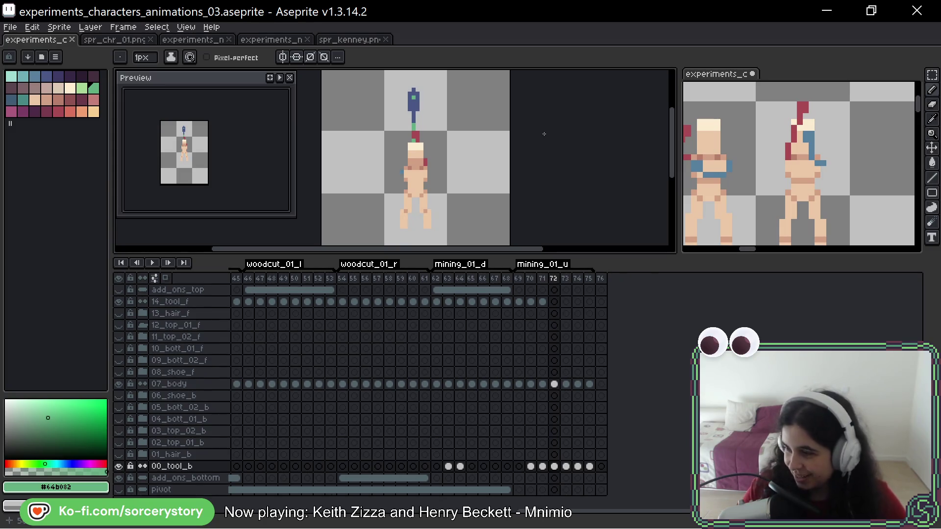
pyautogui.scroll(1, 454, 171)
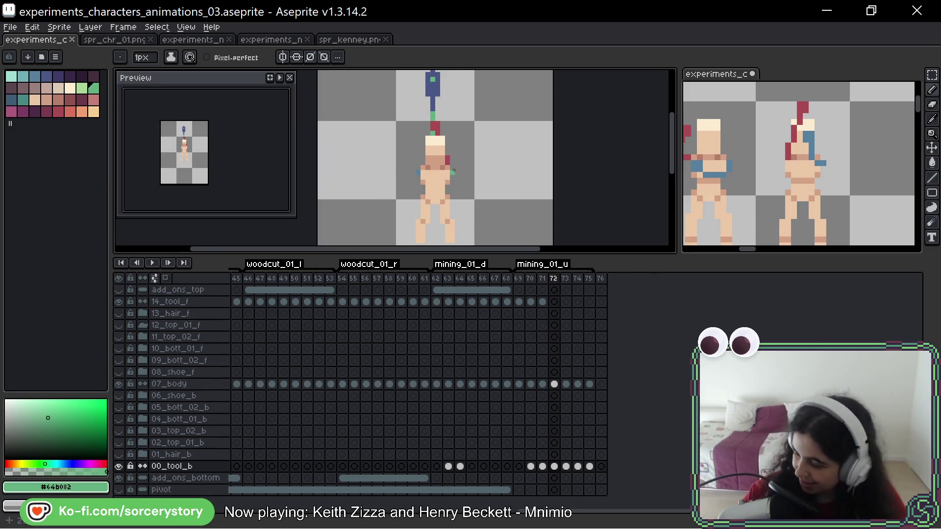
pyautogui.moveTo(531, 91); pyautogui.dragTo(534, 111)
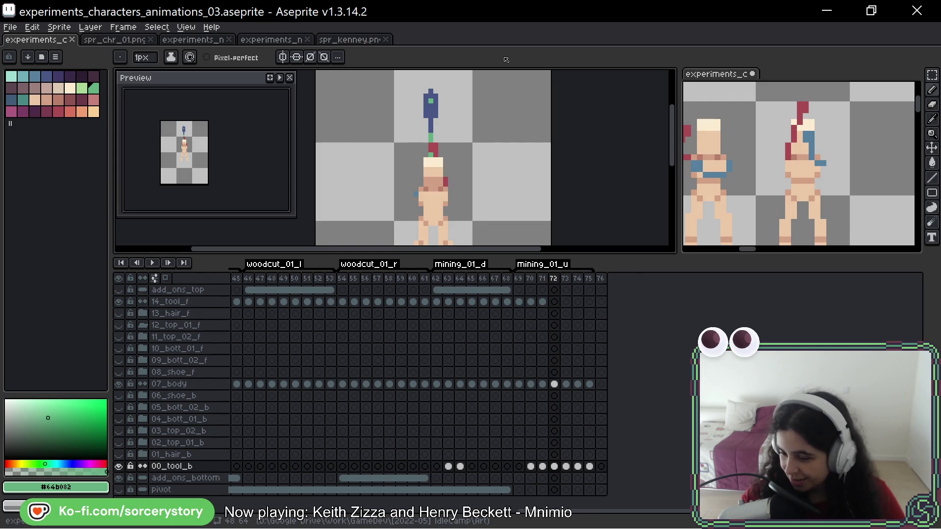
pyautogui.scroll(1, 501, 122)
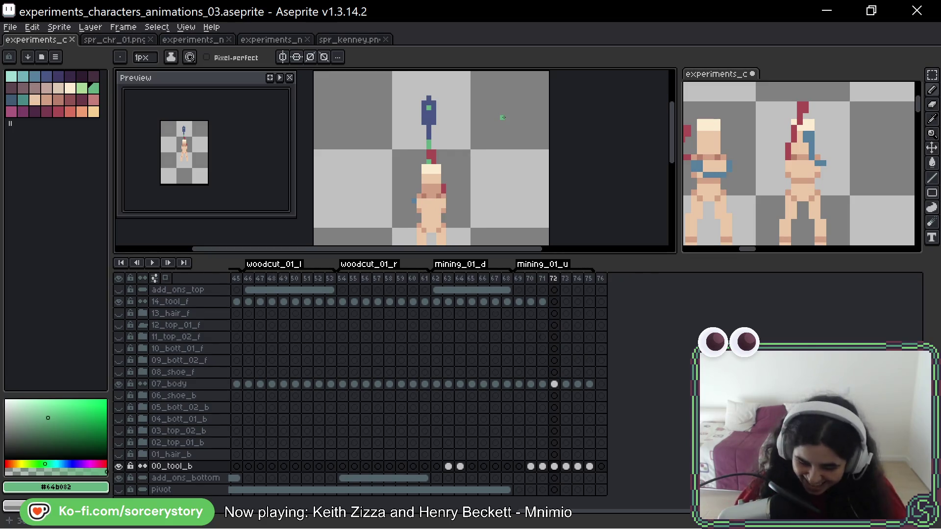
pyautogui.press('h')
pyautogui.moveTo(535, 125); pyautogui.dragTo(537, 134)
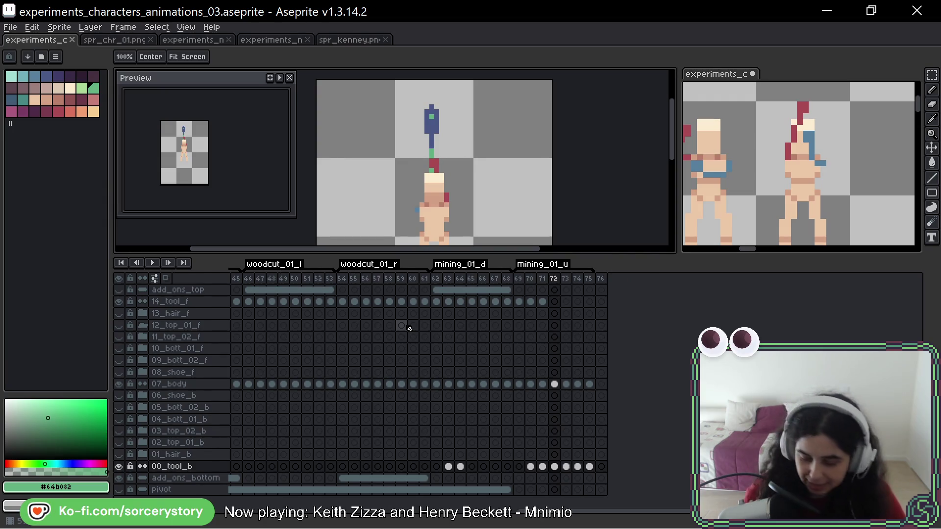
# - Play the mining_01_u swing, stop it, and step through the frames to frame 74
pyautogui.moveTo(504, 160); pyautogui.dragTo(511, 128)
pyautogui.press('Left')
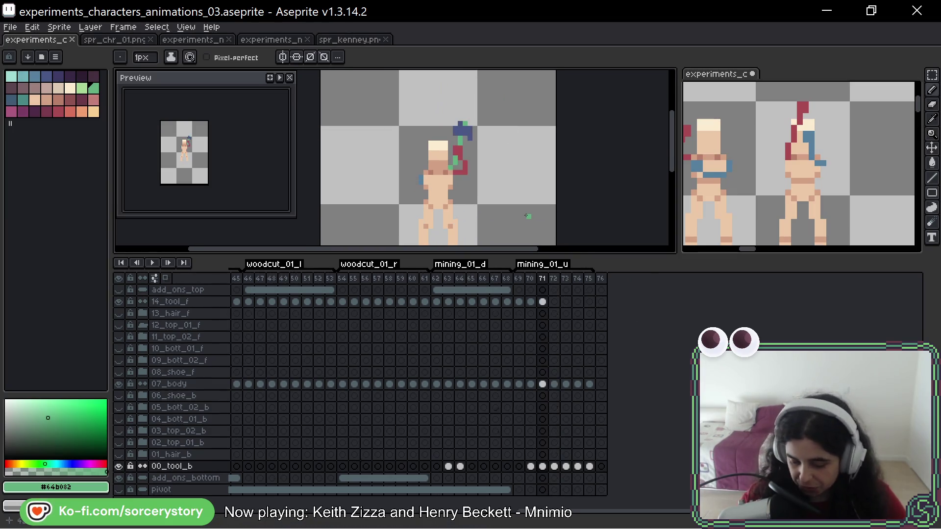
pyautogui.press('Left')
pyautogui.press('Return')
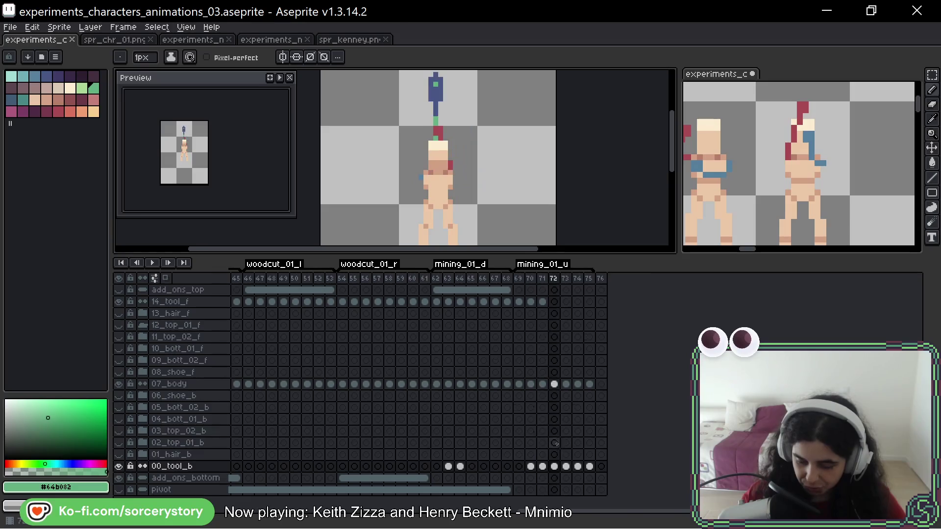
pyautogui.press('Return')
pyautogui.press('Right')
pyautogui.press('Left')
pyautogui.press('Left')
pyautogui.press('Right')
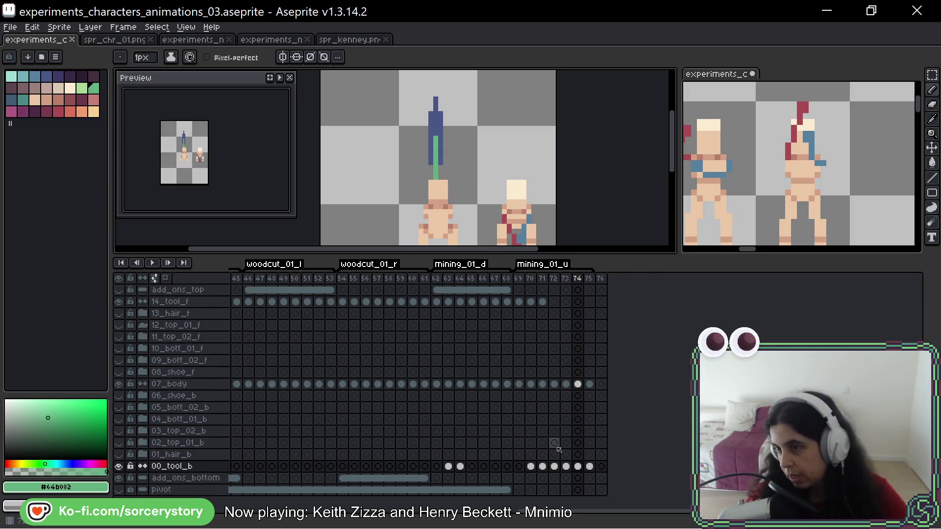
# - Play and stop the animation a few times to review the raised pickaxe frames
pyautogui.press('Return')
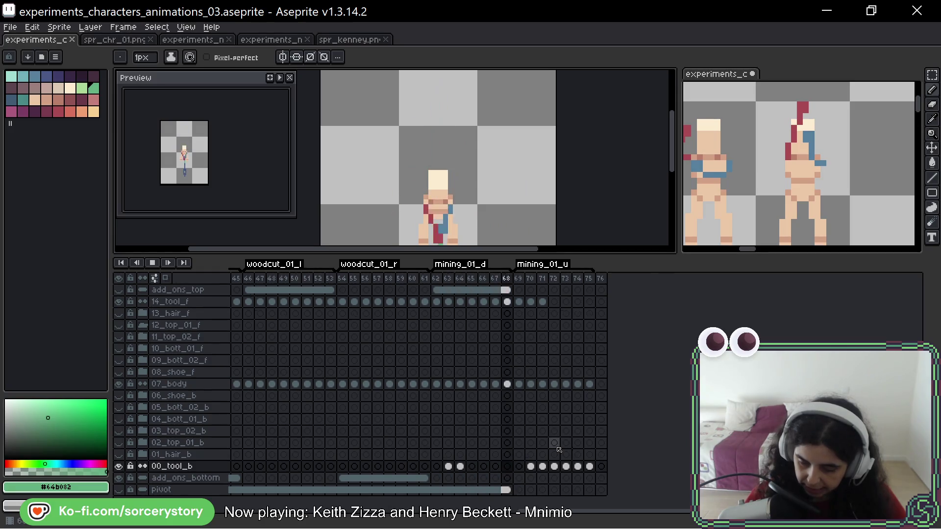
pyautogui.press('Return')
pyautogui.press('Return')
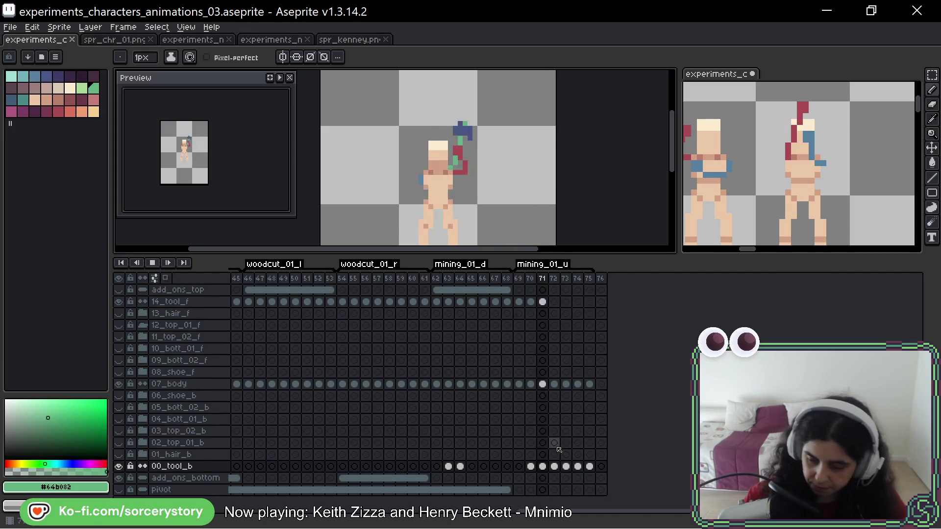
pyautogui.scroll(-1, 469, 148)
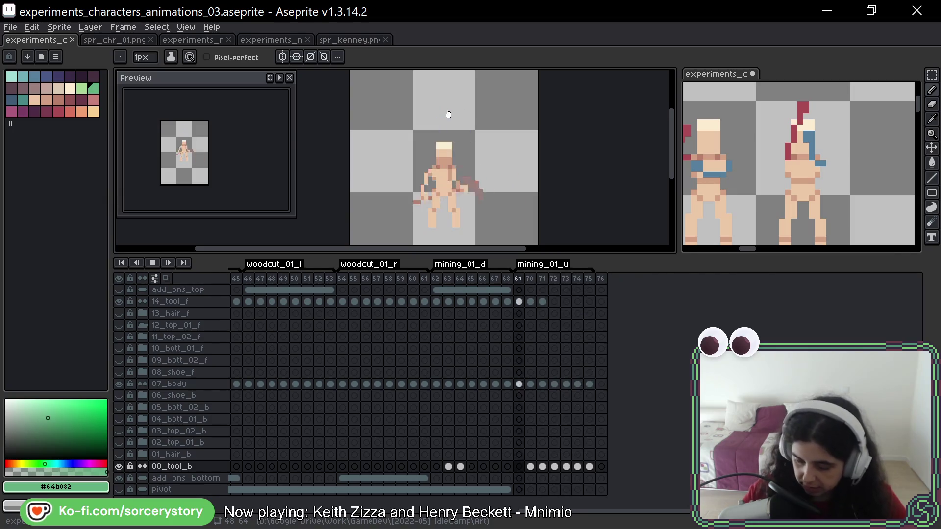
pyautogui.press('Return')
pyautogui.press('Return')
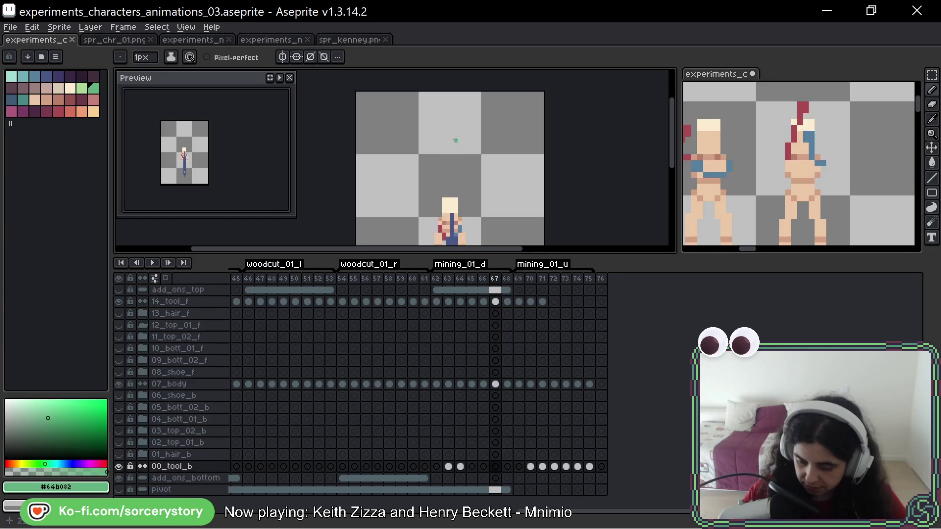
pyautogui.press('Return')
pyautogui.scroll(-3, 467, 109)
pyautogui.press('Right')
pyautogui.press('Left')
pyautogui.press('Left')
pyautogui.press('Right')
pyautogui.press('Right')
# - Settle on frame 75 and sample the pickaxe's dark blue #4a5786 as the drawing colour
pyautogui.press('Right')
pyautogui.press('Right')
pyautogui.press('Right')
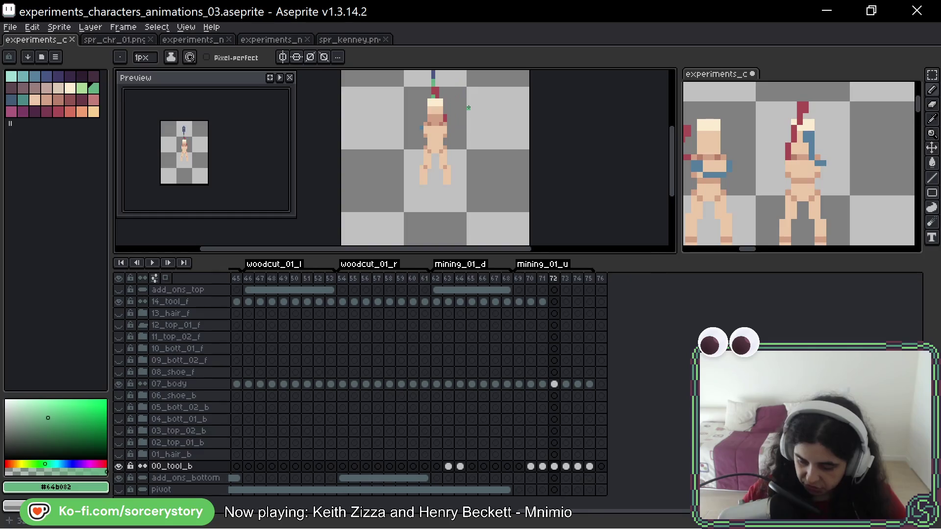
pyautogui.scroll(2, 472, 201)
pyautogui.press('Right')
pyautogui.press('Left')
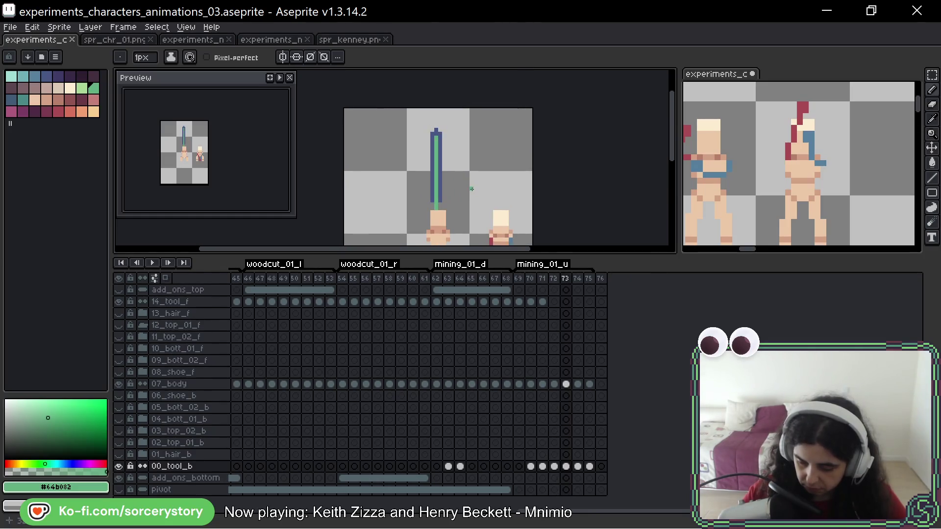
pyautogui.scroll(1, 440, 192)
pyautogui.press('Right')
pyautogui.press('Right')
pyautogui.press('Left')
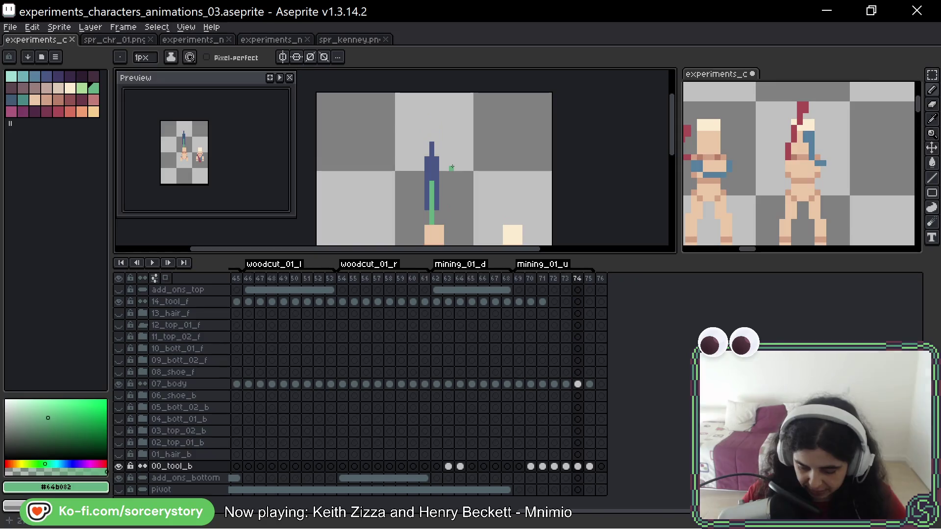
pyautogui.press('Right')
pyautogui.scroll(2, 431, 188)
pyautogui.keyDown('alt'); pyautogui.click(427, 186); pyautogui.keyUp('alt')
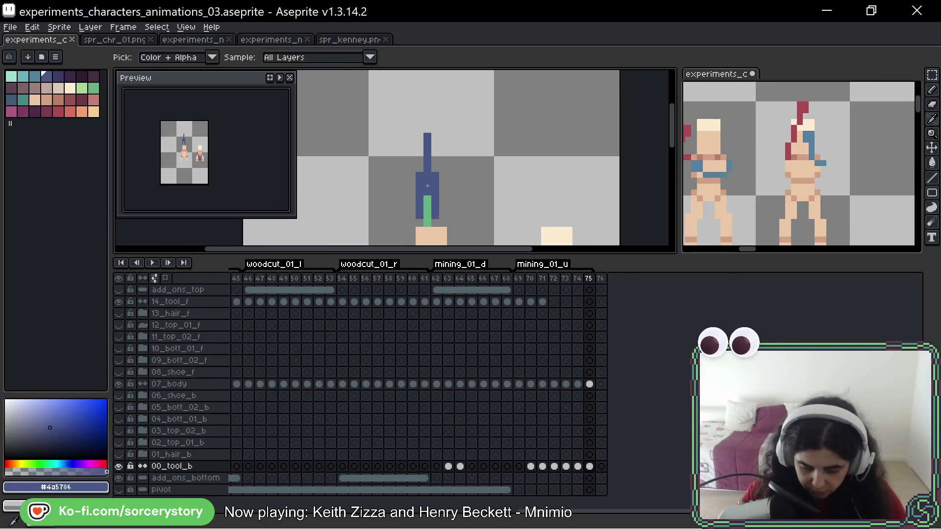
# - Repaint the pickaxe's light green stripe in #4a5786 on frame 73, then view frame 75
pyautogui.press('Left')
pyautogui.press('Right')
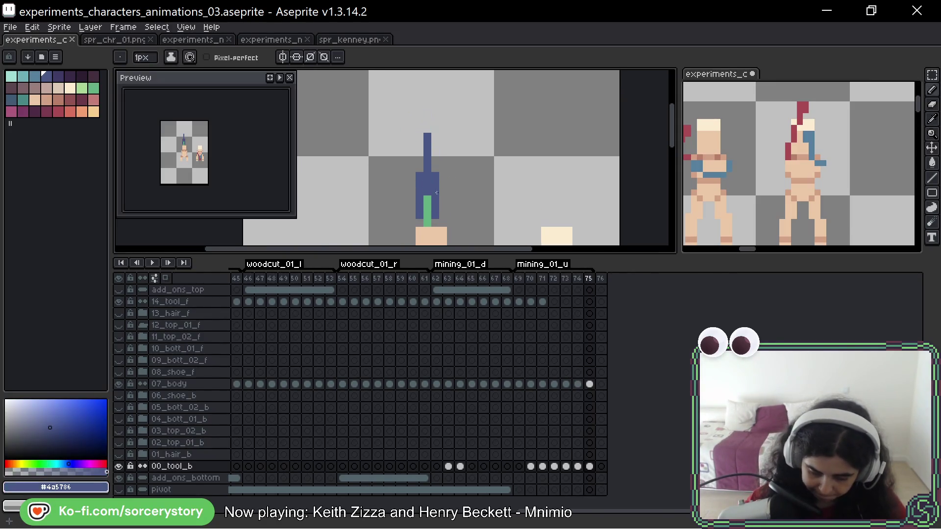
pyautogui.press('Left')
pyautogui.press('Left')
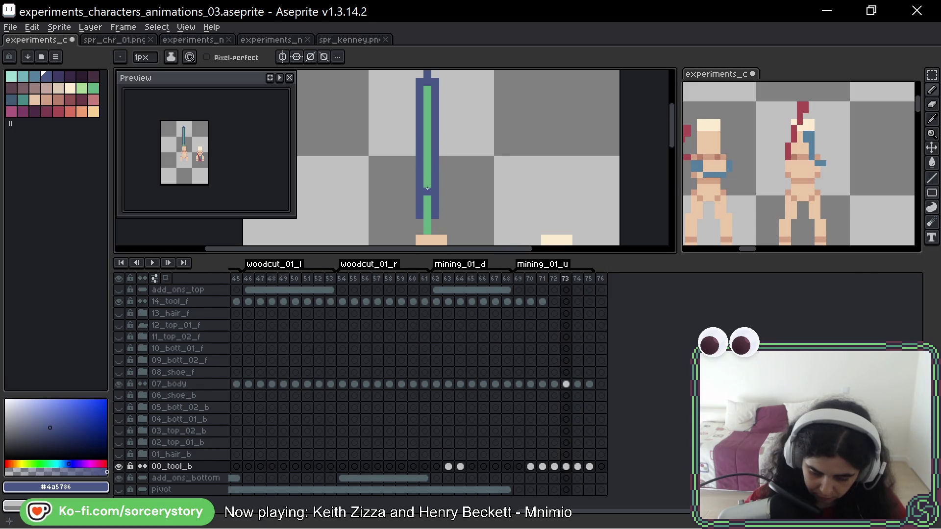
pyautogui.press('Right')
pyautogui.press('Right')
pyautogui.press('Left')
pyautogui.press('Left')
pyautogui.moveTo(427, 188); pyautogui.dragTo(427, 86)
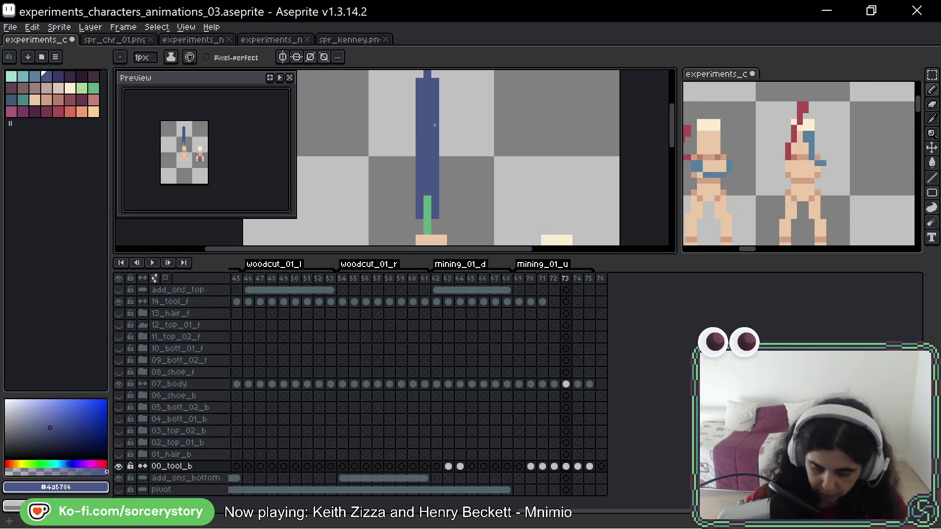
pyautogui.press('Right')
pyautogui.press('Right')
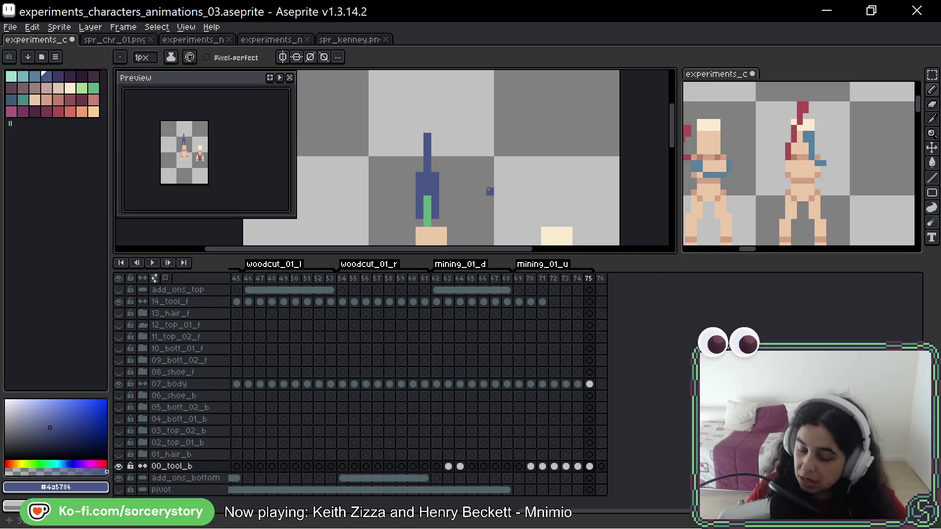
pyautogui.scroll(-2, 489, 191)
pyautogui.moveTo(497, 199)
pyautogui.mouseDown()
pyautogui.moveTo(485, 92)
pyautogui.moveTo(486, 140)
pyautogui.mouseUp()
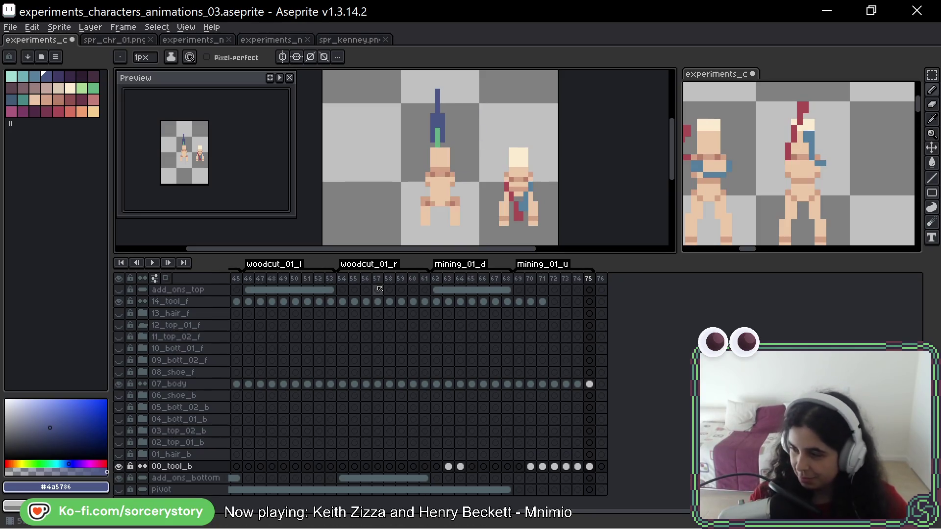
# - Go to frame 72 and play the animation in the Preview window
pyautogui.moveTo(487, 115); pyautogui.dragTo(499, 129)
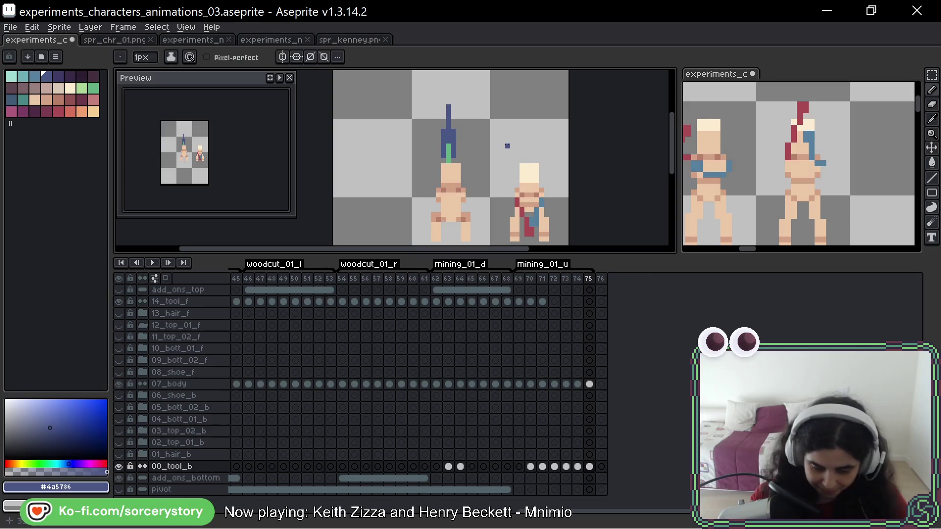
pyautogui.press('Left')
pyautogui.press('Left')
pyautogui.press('Left')
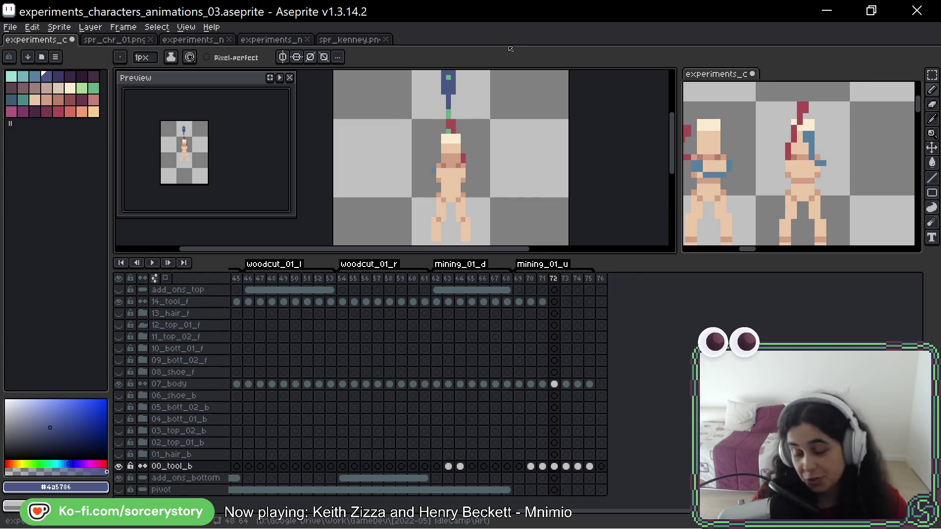
pyautogui.scroll(-1, 523, 172)
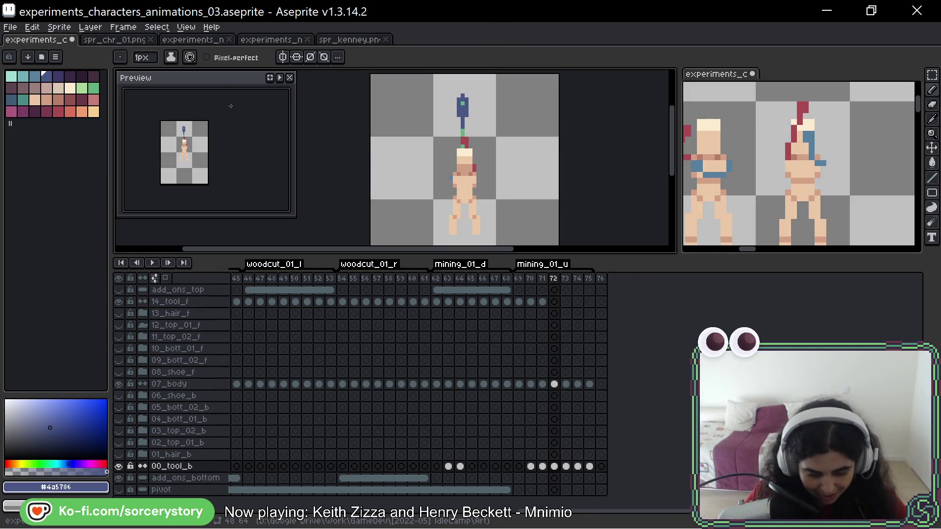
pyautogui.click(280, 78)
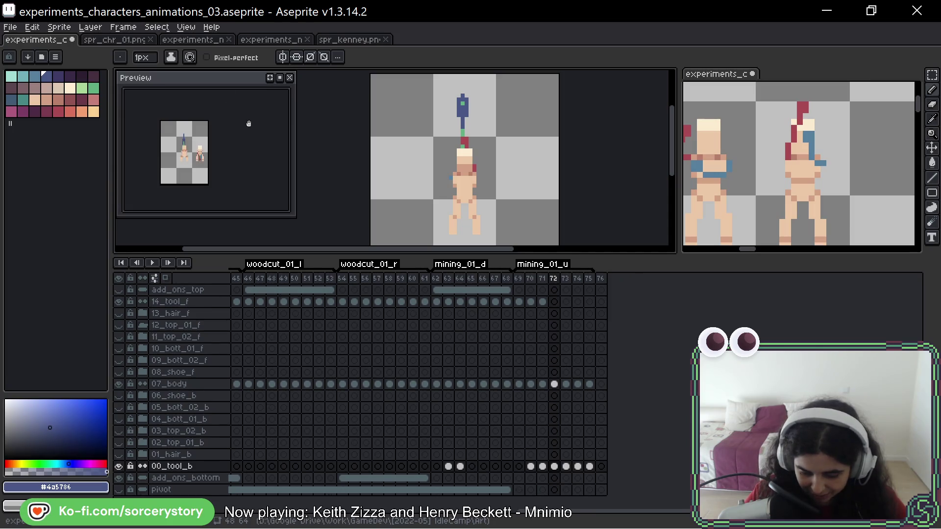
# - Zoom the preview, then play the mining swing on the main canvas
pyautogui.scroll(2, 244, 150)
pyautogui.scroll(-2, 244, 150)
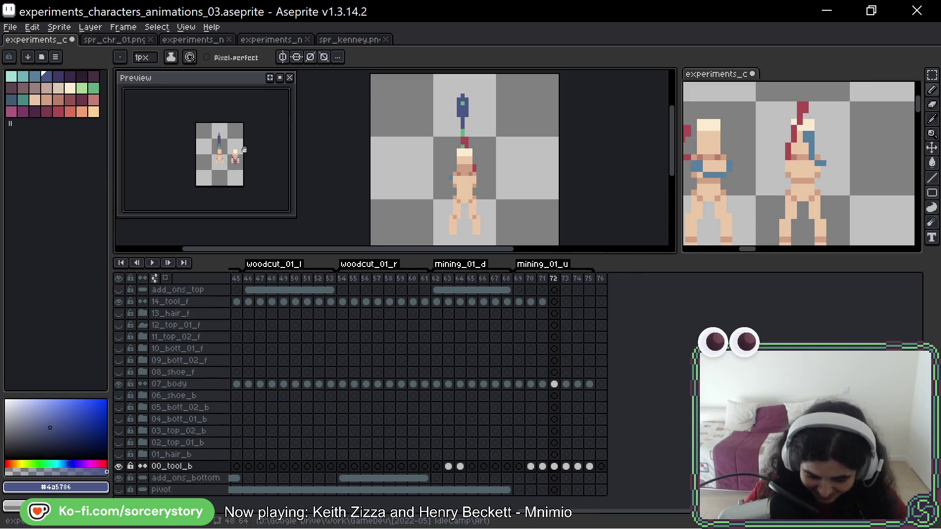
pyautogui.scroll(2, 244, 150)
pyautogui.scroll(-2, 244, 150)
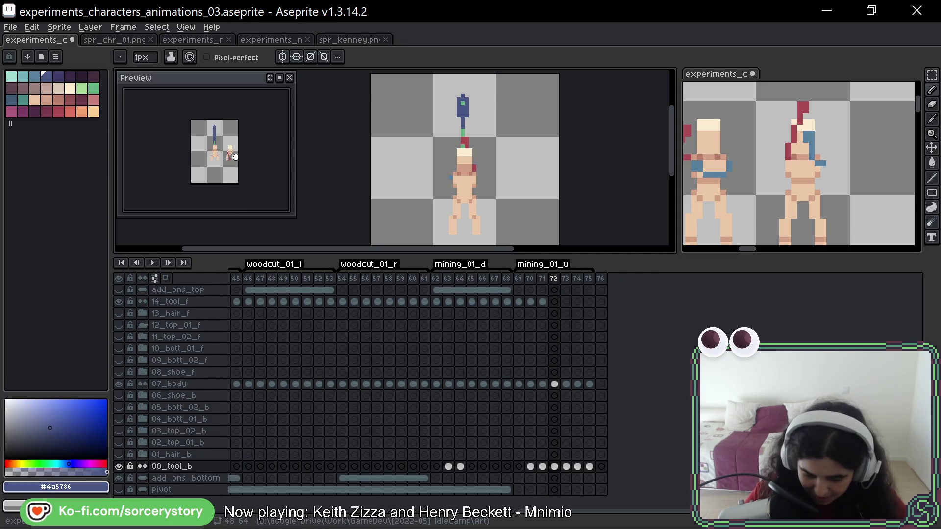
pyautogui.scroll(1, 272, 152)
pyautogui.scroll(-1, 237, 149)
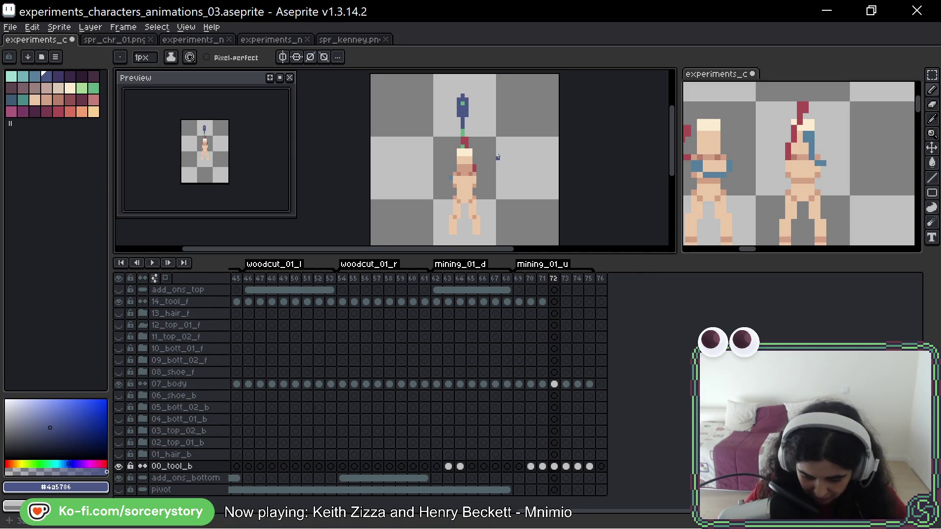
pyautogui.scroll(1, 498, 158)
pyautogui.hscroll(-2, 513, 149)
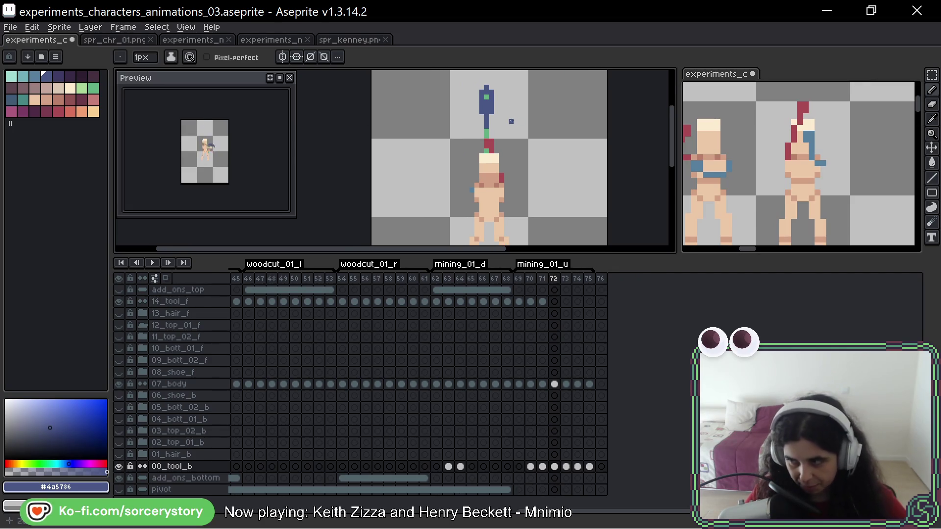
pyautogui.press('Return')
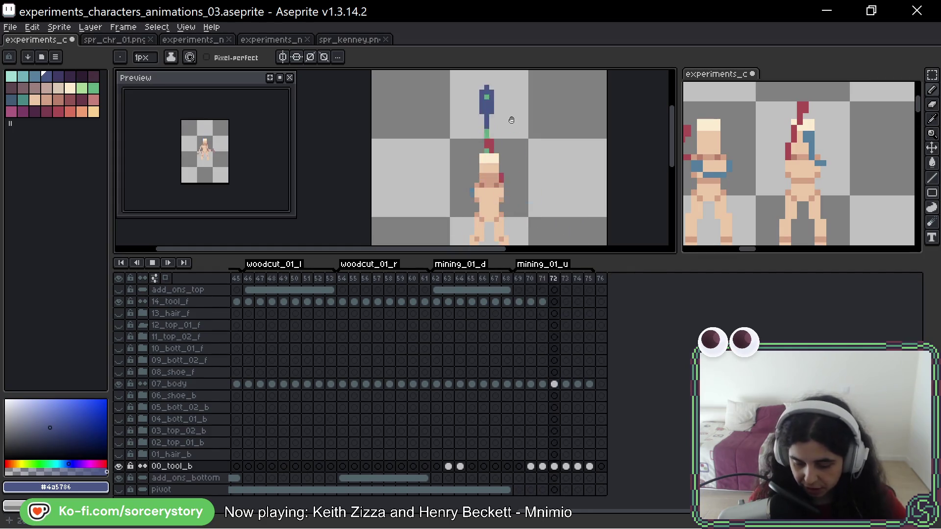
# - Stop playback and widen the blue tool tip on frame 74 with extra pixels
pyautogui.press('Return')
pyautogui.press('Left')
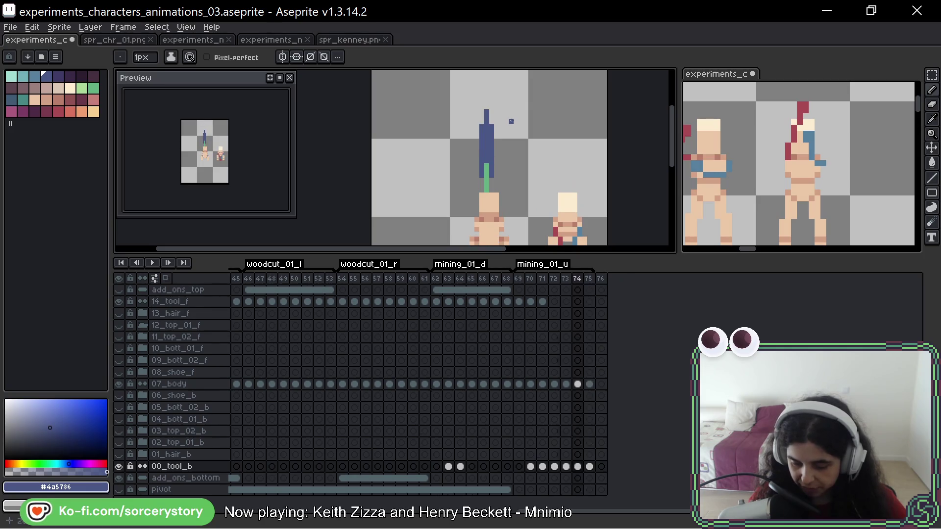
pyautogui.press('Left')
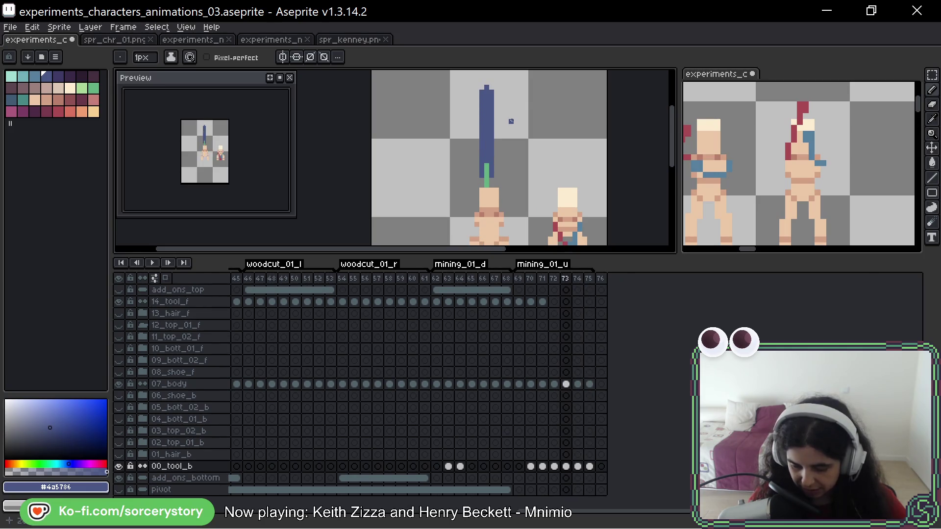
pyautogui.press('Right')
pyautogui.moveTo(489, 126)
pyautogui.mouseDown()
pyautogui.moveTo(482, 119)
pyautogui.moveTo(491, 121)
pyautogui.mouseUp()
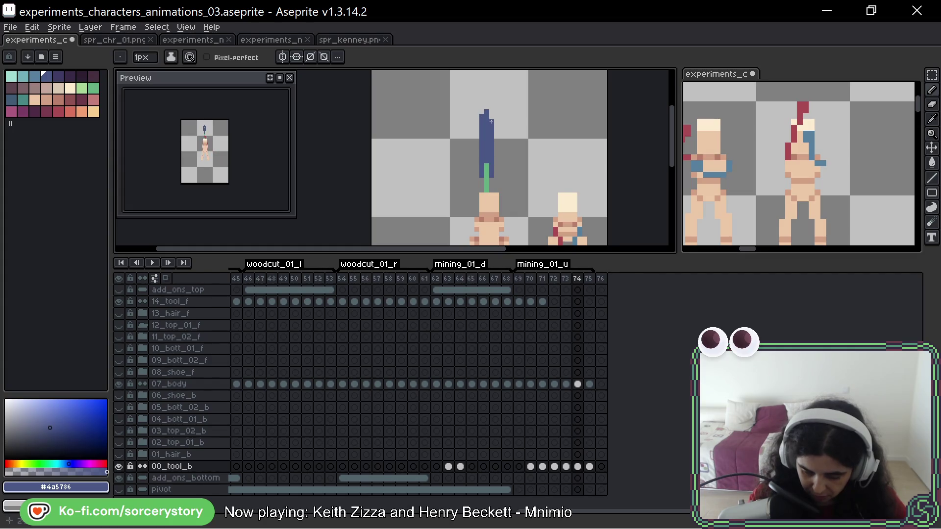
pyautogui.click(491, 112)
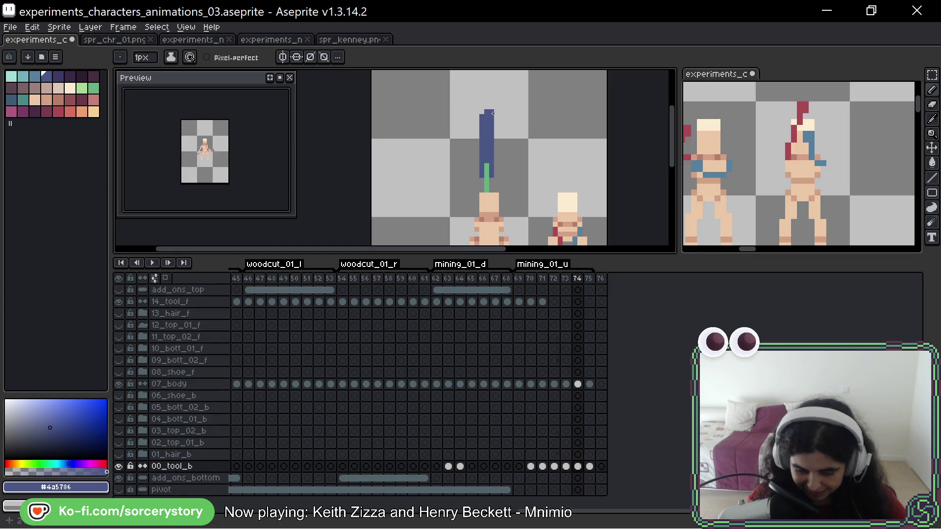
# - Compare the tool on frames 73 and 74, save, and switch to experiments_characters_02.png
pyautogui.press('Left')
pyautogui.press('ctrl')
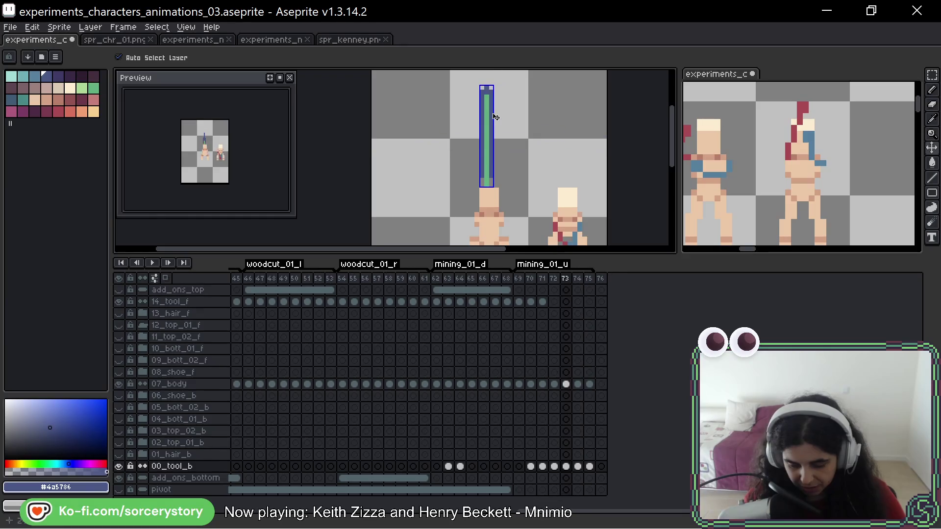
pyautogui.press('Left')
pyautogui.press('Right')
pyautogui.press('Right')
pyautogui.press('Left')
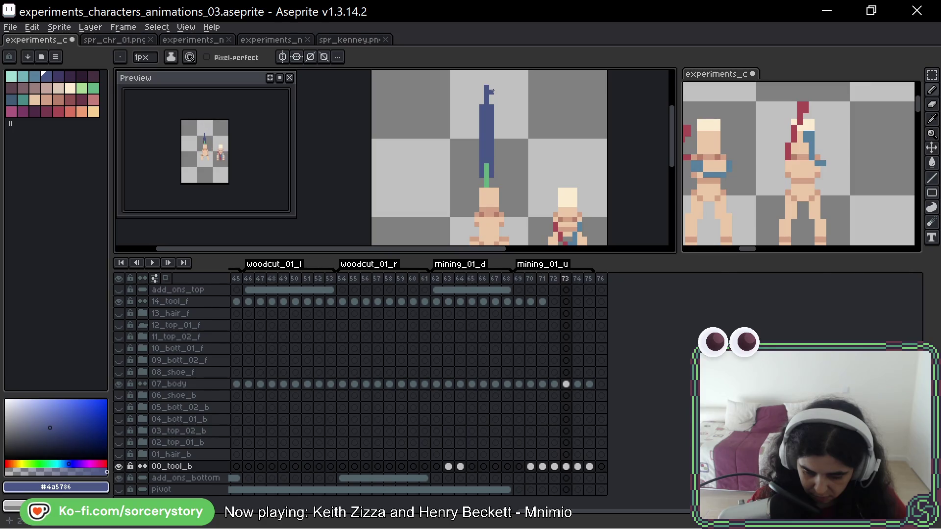
pyautogui.press('ctrl')
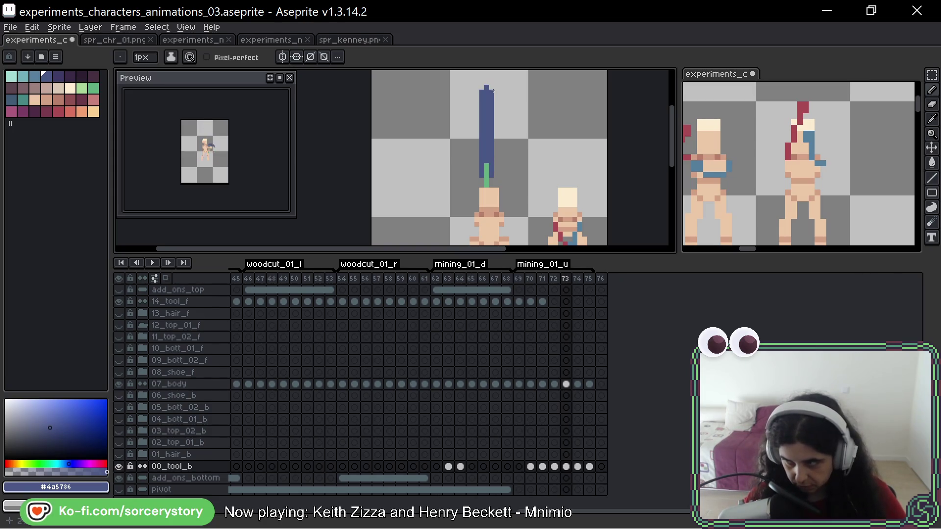
pyautogui.hotkey('ctrl', 's')
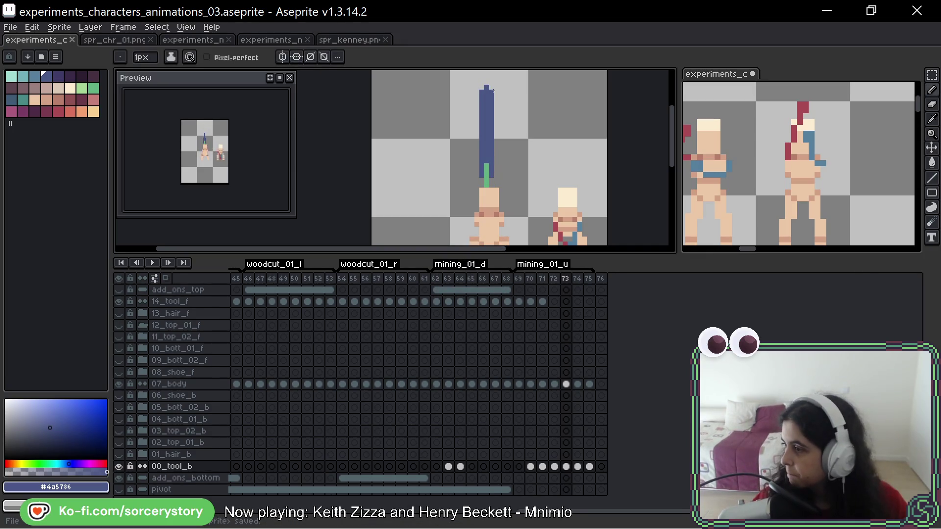
pyautogui.hotkey('ctrl', 'Tab')
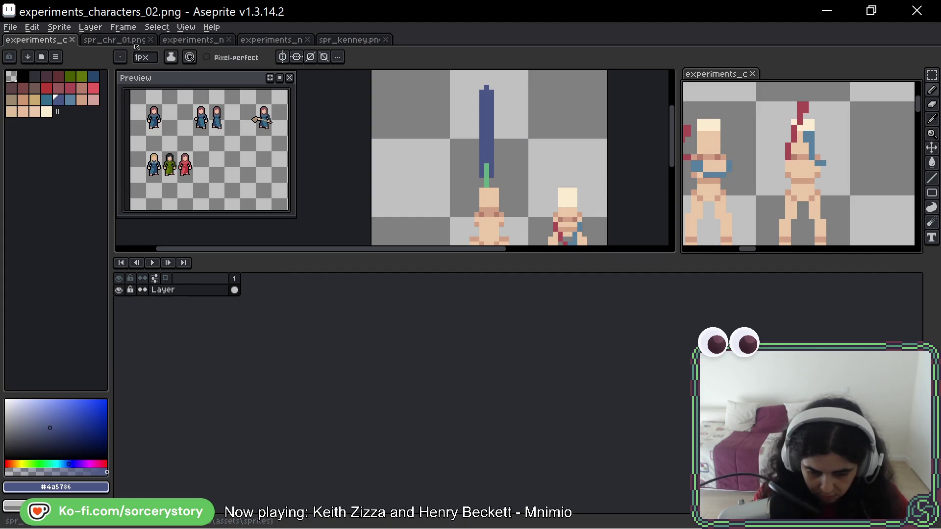
# - Switch back to experiments_characters_animations_03.aseprite and pan the canvas slightly
pyautogui.hotkey('ctrl', 'Tab')
pyautogui.moveTo(556, 140); pyautogui.dragTo(554, 133)
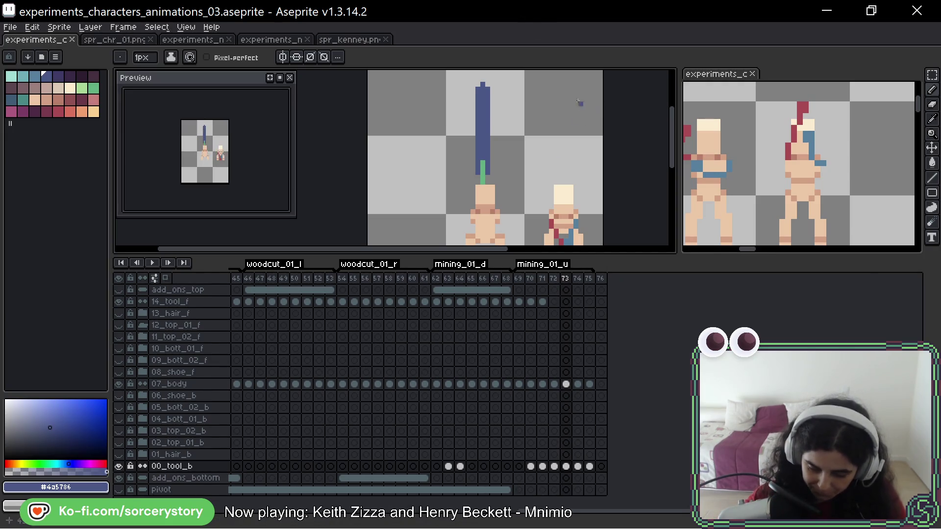
# - Save the animation file, then play it and stop on frame 73
pyautogui.press('space')
pyautogui.moveTo(580, 111); pyautogui.dragTo(574, 137)
pyautogui.press('ctrl')
pyautogui.hotkey('ctrl', 's')
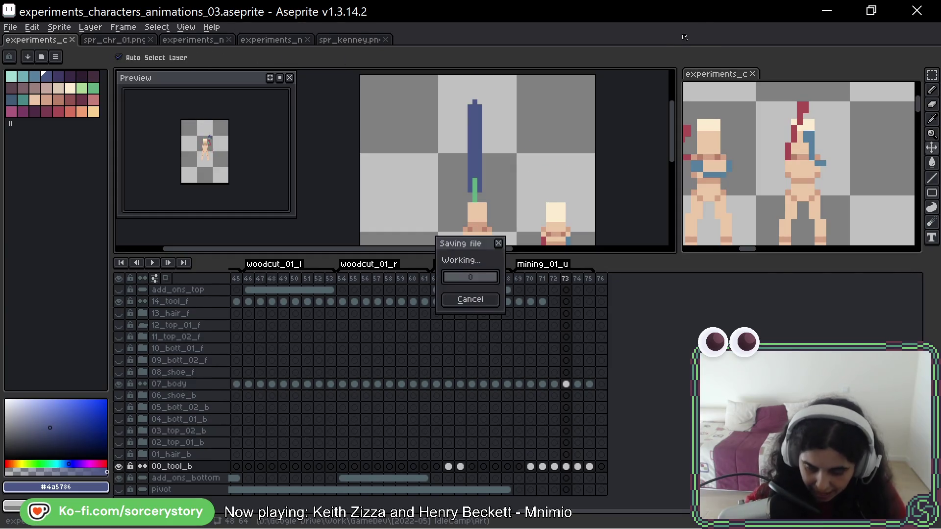
pyautogui.scroll(-3, 537, 147)
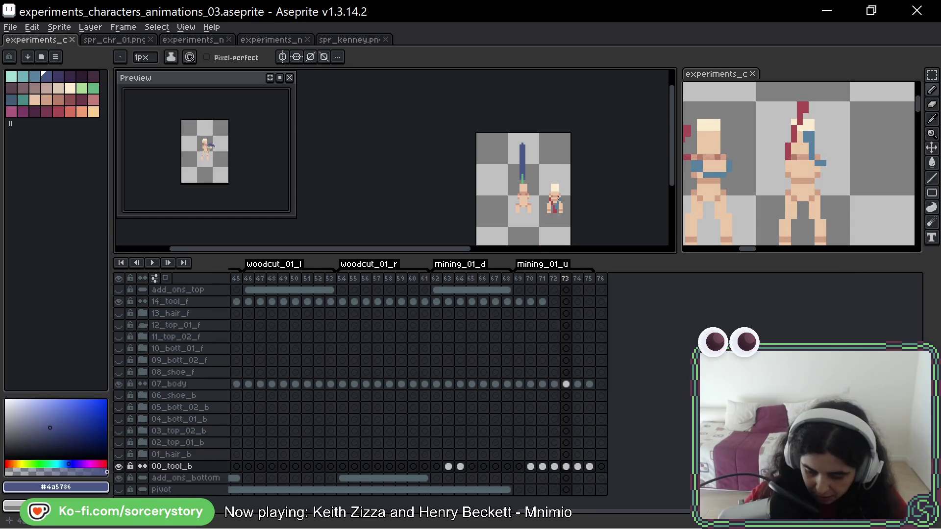
pyautogui.press('Return')
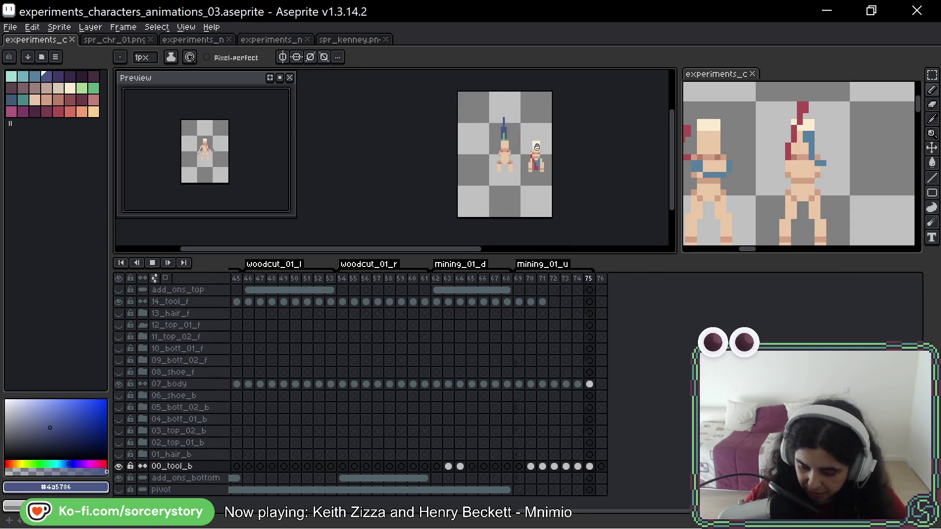
pyautogui.press('Return')
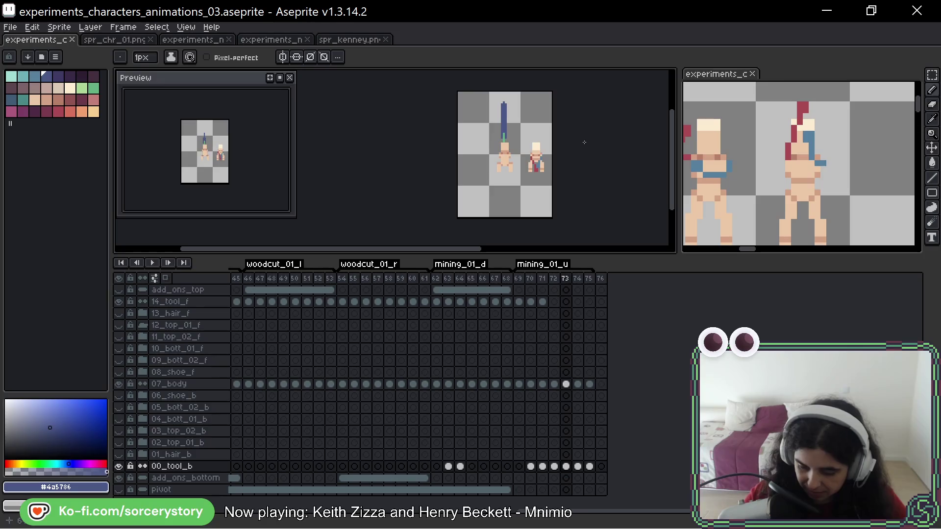
# - Copy the 07_body pose from frame 72 and paste it into frame 74
pyautogui.click(566, 384)
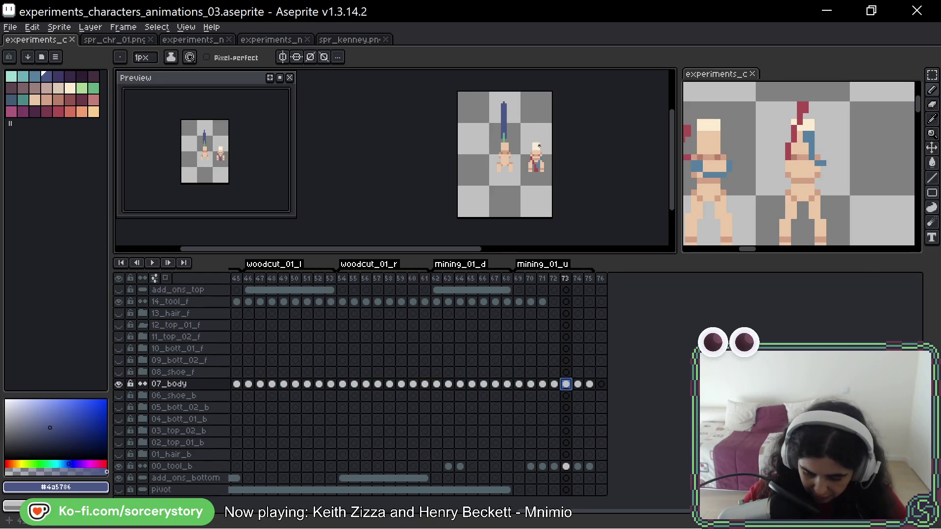
pyautogui.press('m')
pyautogui.scroll(1, 505, 125)
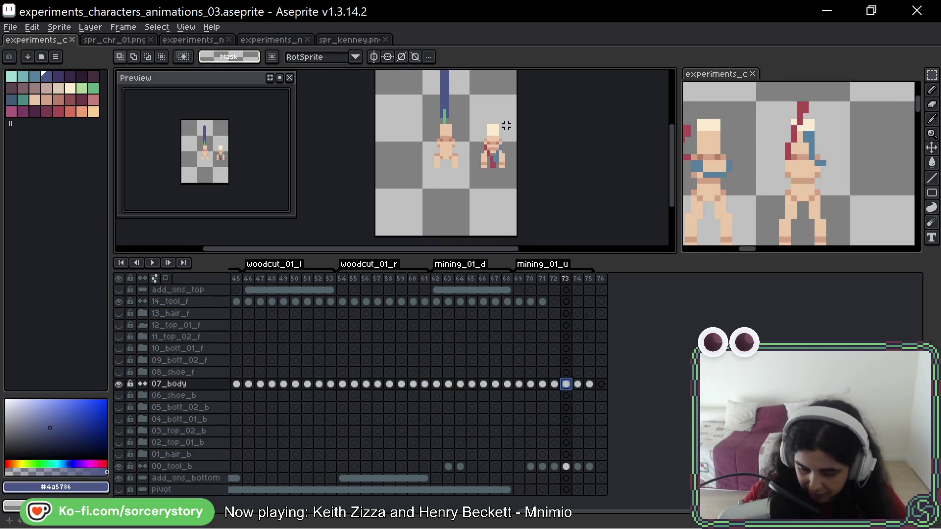
pyautogui.press('Left')
pyautogui.press('Right')
pyautogui.press('Right')
pyautogui.hotkey('ctrl', 'v')
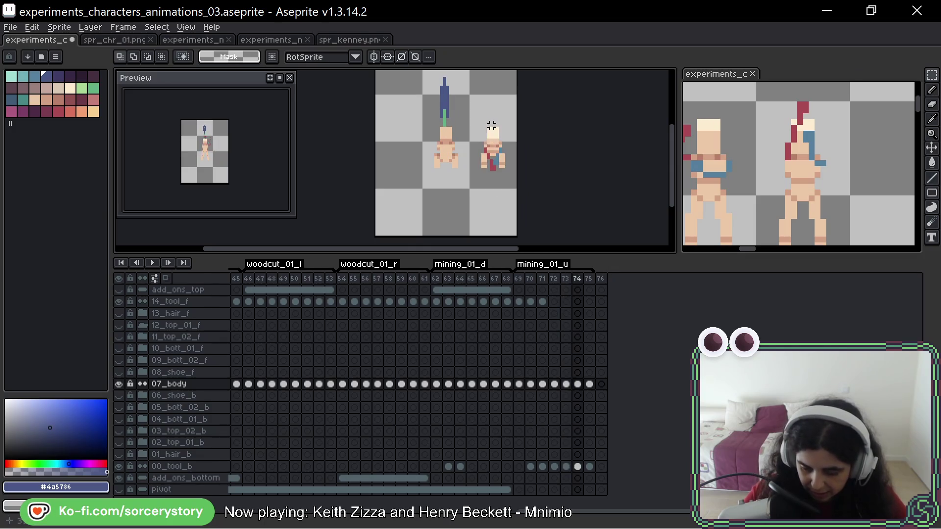
pyautogui.press('Right')
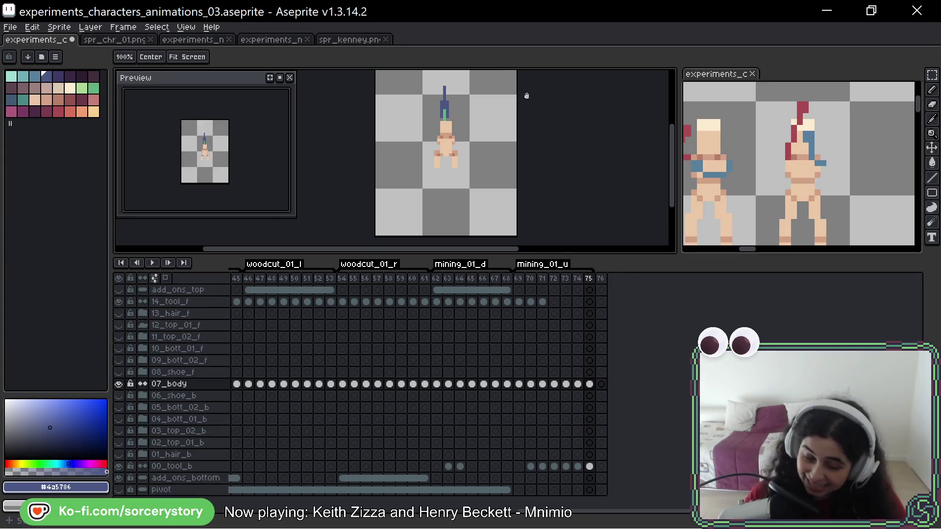
# - Save the file, then play mining_01_u starting from frame 69 on the 00_tool_b layer
pyautogui.hotkey('ctrl', 's')
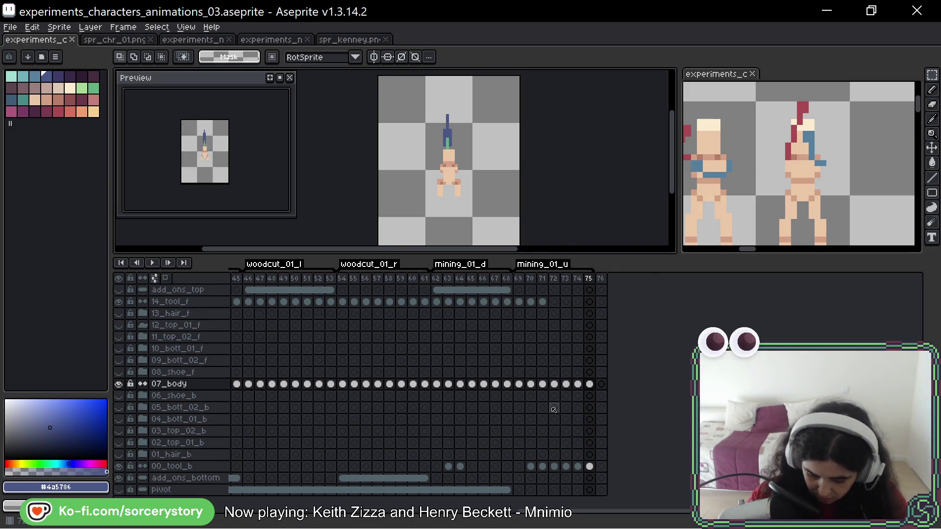
pyautogui.click(518, 466)
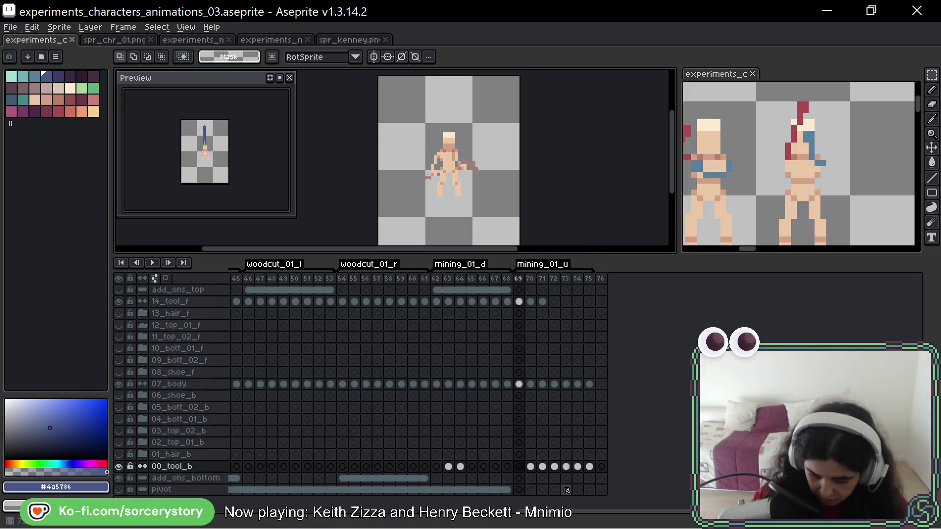
pyautogui.press('Right')
pyautogui.press('Right')
pyautogui.press('Right')
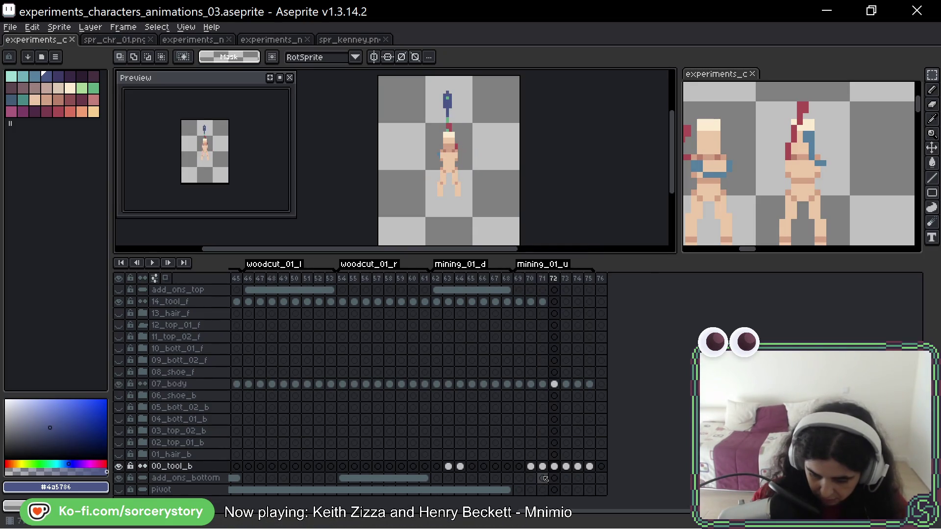
pyautogui.press('Return')
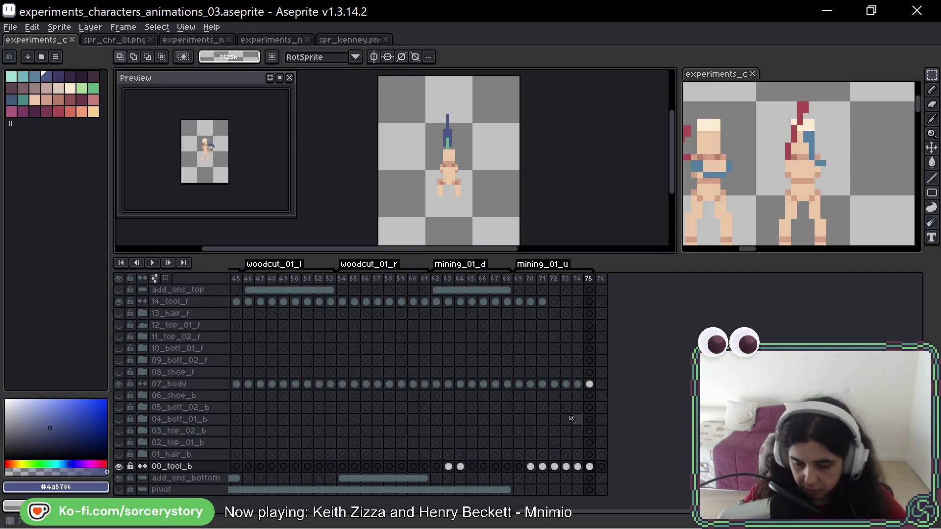
# - Add new empty frames after frame 76, extending the timeline up to frame 91
pyautogui.rightClick(601, 279)
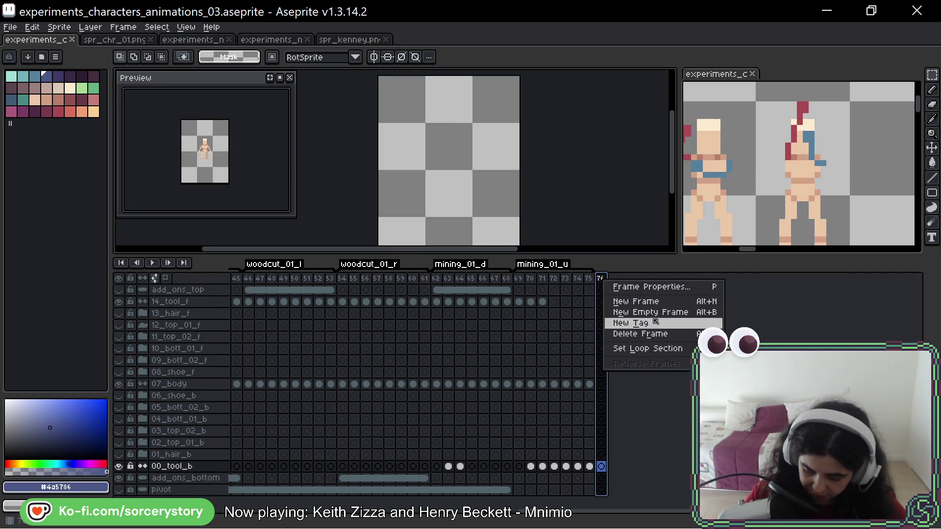
pyautogui.click(656, 301)
pyautogui.rightClick(613, 279)
pyautogui.click(654, 300)
pyautogui.rightClick(624, 279)
pyautogui.click(656, 297)
pyautogui.rightClick(635, 281)
pyautogui.click(657, 297)
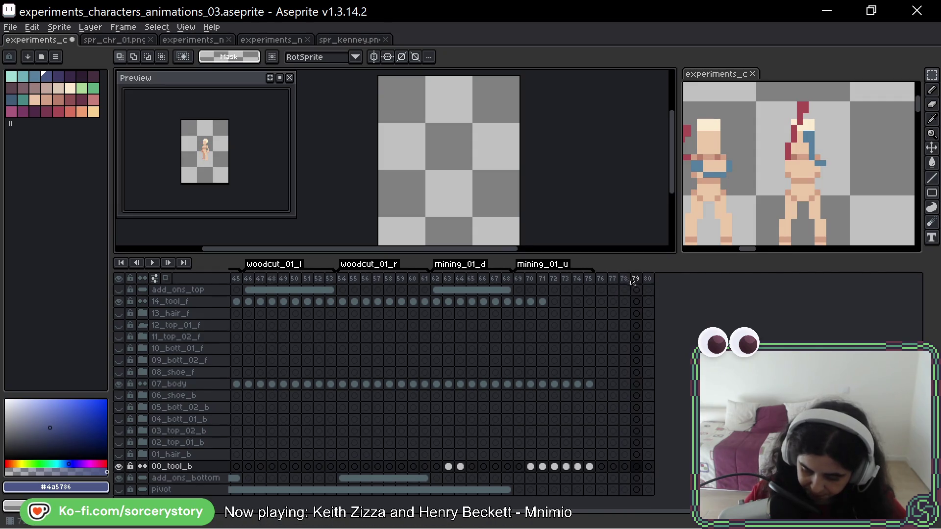
pyautogui.rightClick(647, 278)
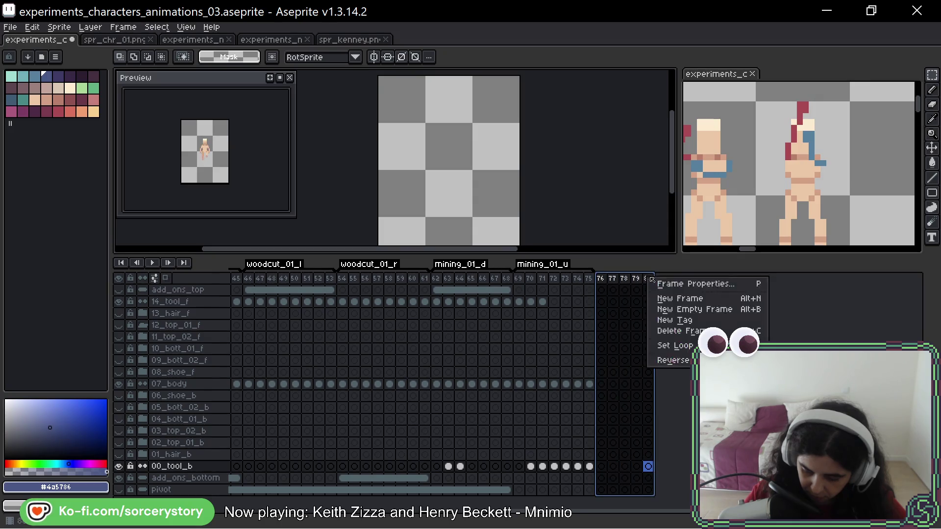
pyautogui.click(657, 297)
pyautogui.rightClick(659, 278)
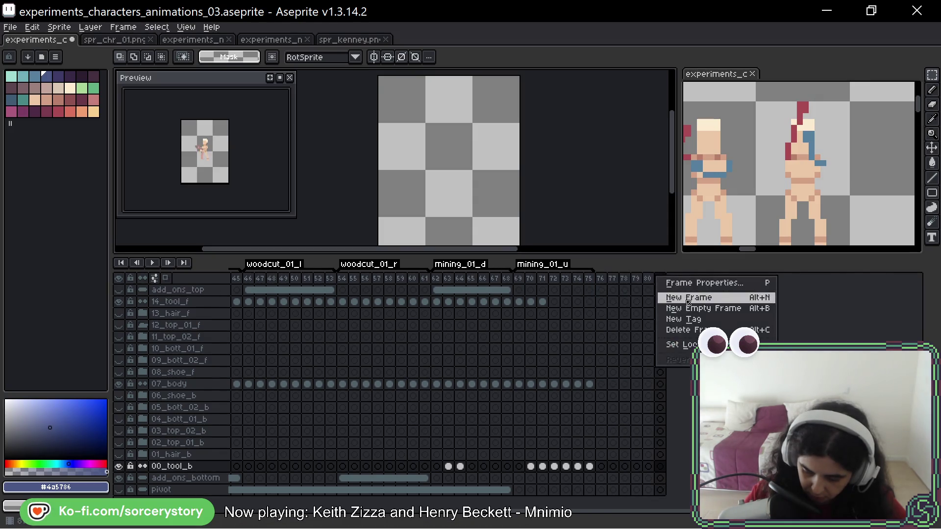
pyautogui.click(656, 298)
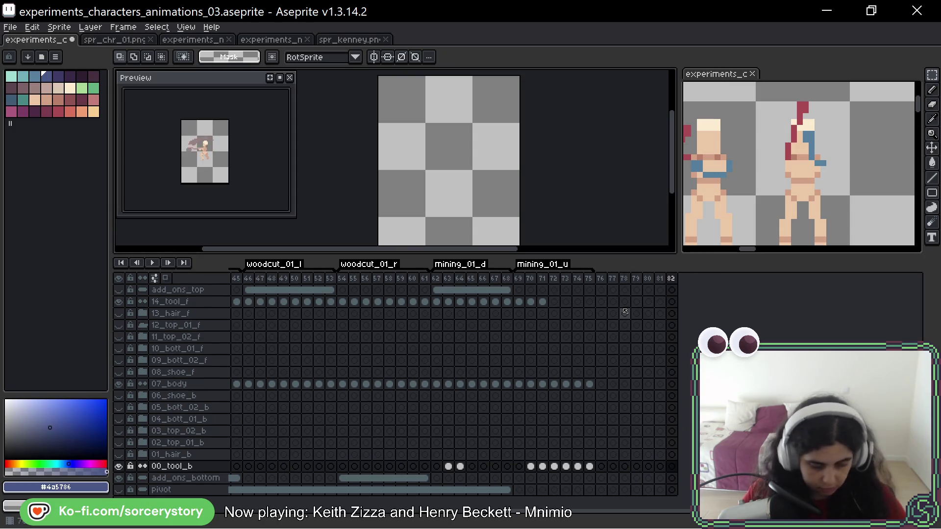
pyautogui.hotkey('alt', 'n')
pyautogui.hotkey('alt', 'n')
pyautogui.hotkey('alt', 'n')
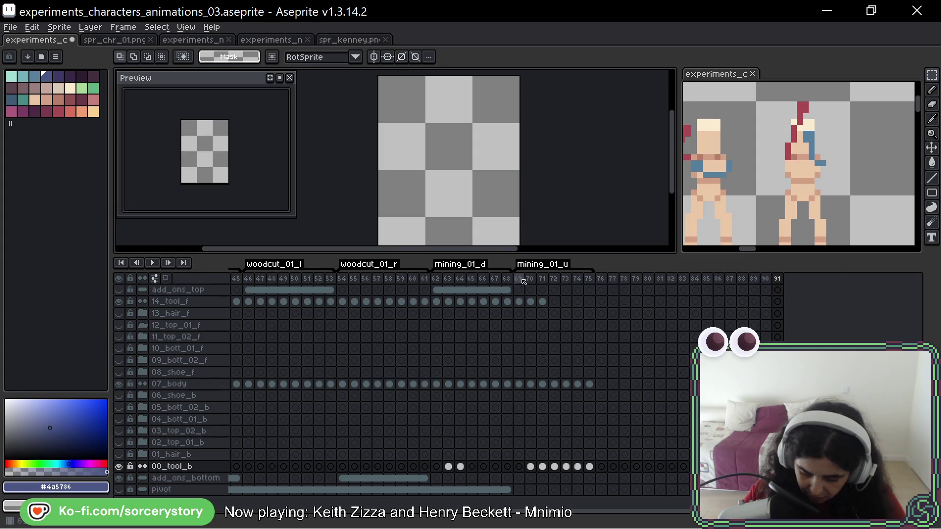
# - Tag frames 76–82 as mining_01_l, then select the frames after it
pyautogui.click(601, 279)
pyautogui.moveTo(611, 280); pyautogui.dragTo(671, 280)
pyautogui.rightClick(671, 280)
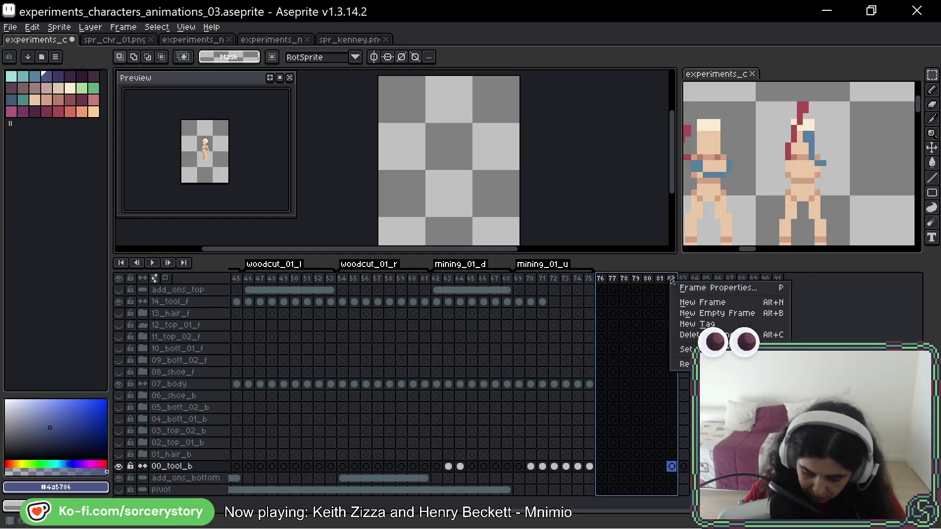
pyautogui.click(696, 323)
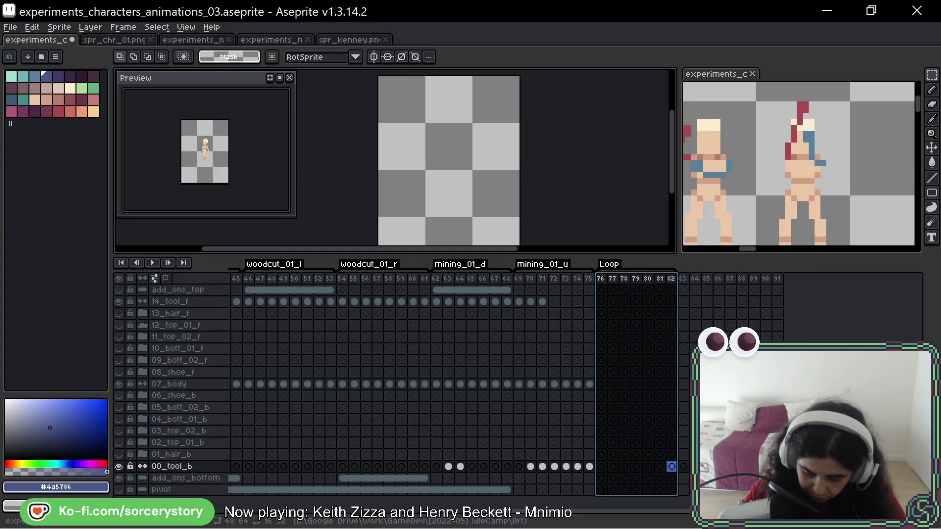
pyautogui.doubleClick(613, 265)
pyautogui.write('minin')
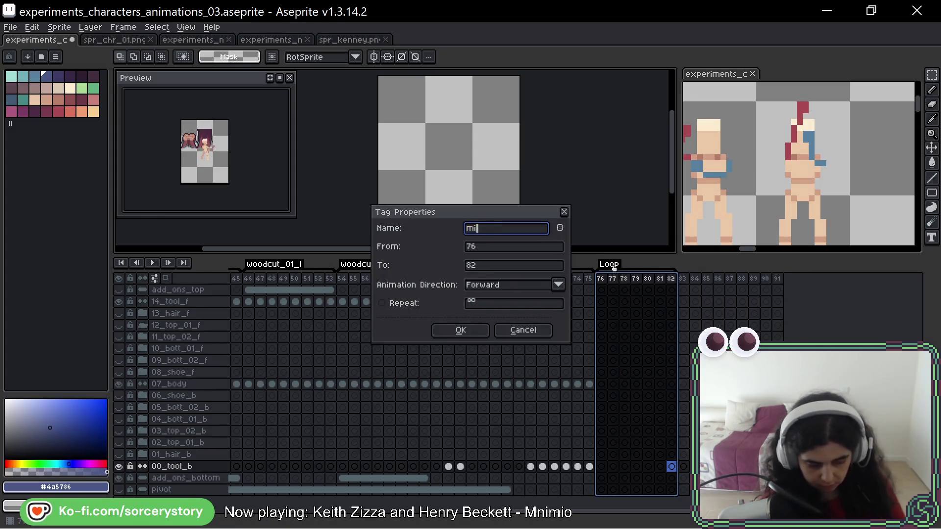
pyautogui.write('g')
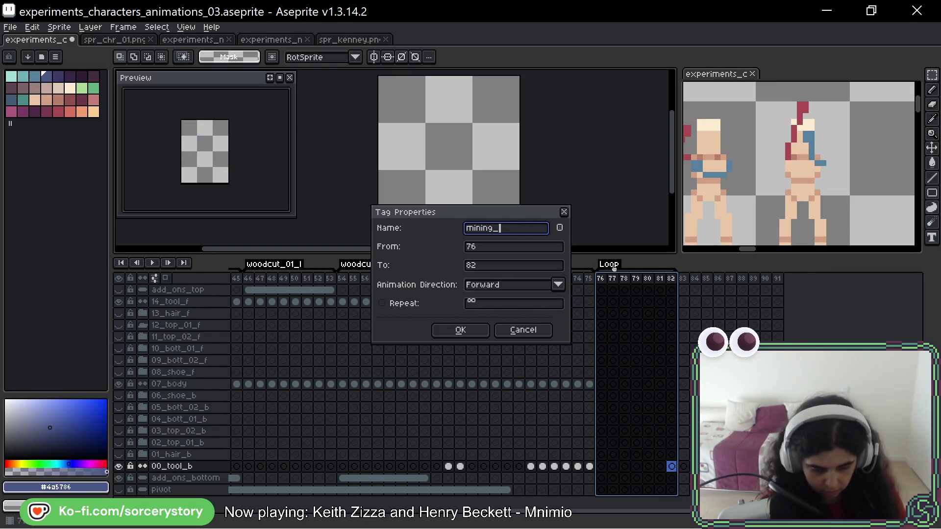
pyautogui.write('_01_l')
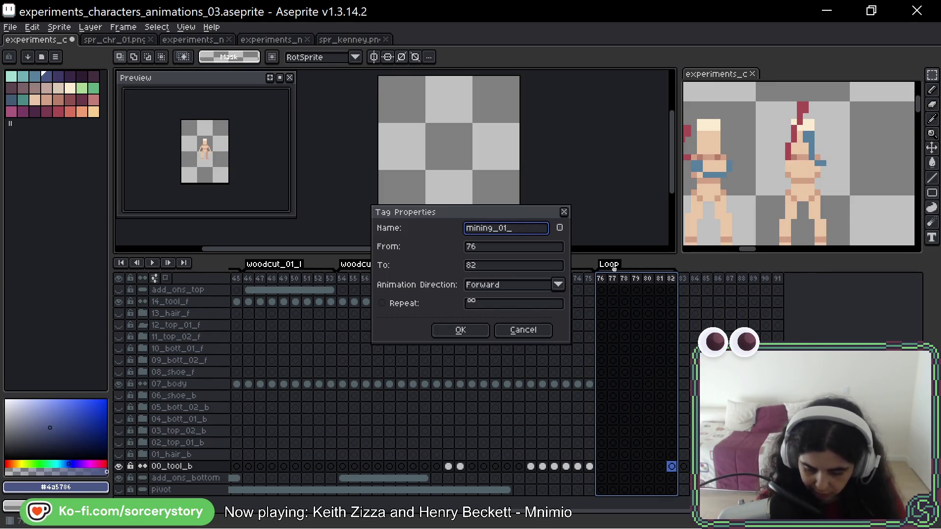
pyautogui.press('Return')
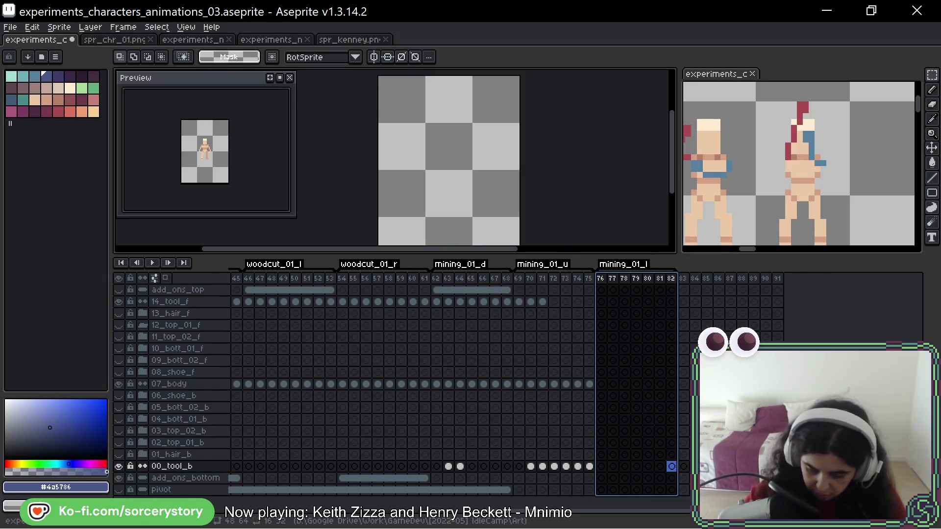
pyautogui.moveTo(686, 278); pyautogui.dragTo(757, 278)
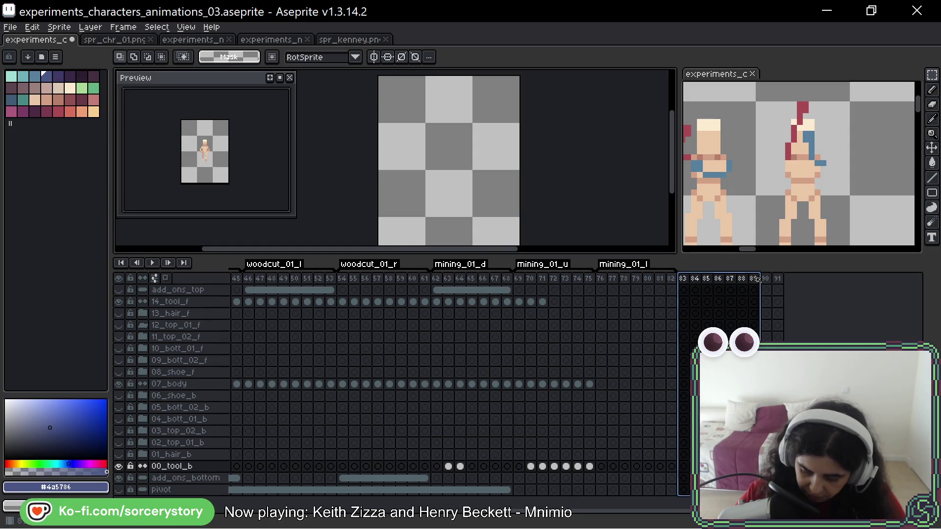
# - Create a new tag over frames 83–89 and rename it mining_01_r
pyautogui.rightClick(757, 278)
pyautogui.click(767, 319)
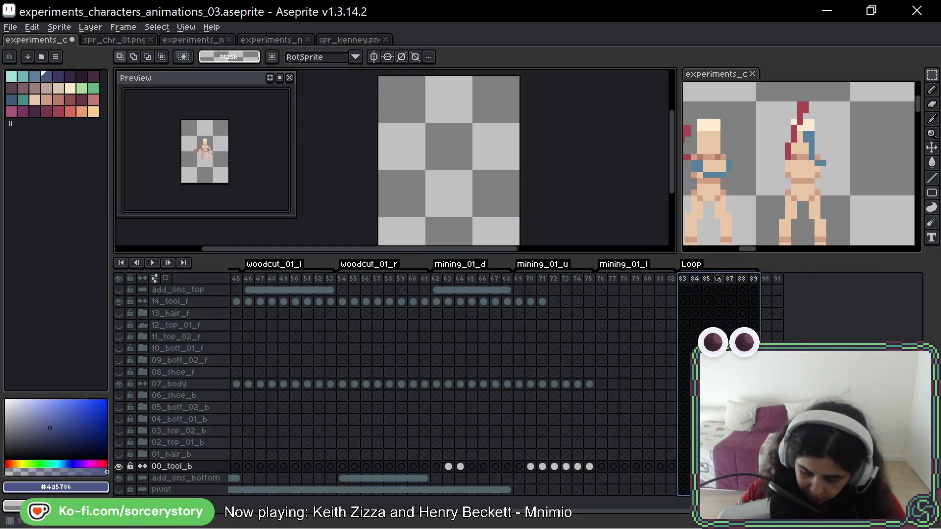
pyautogui.doubleClick(700, 266)
pyautogui.write('mi')
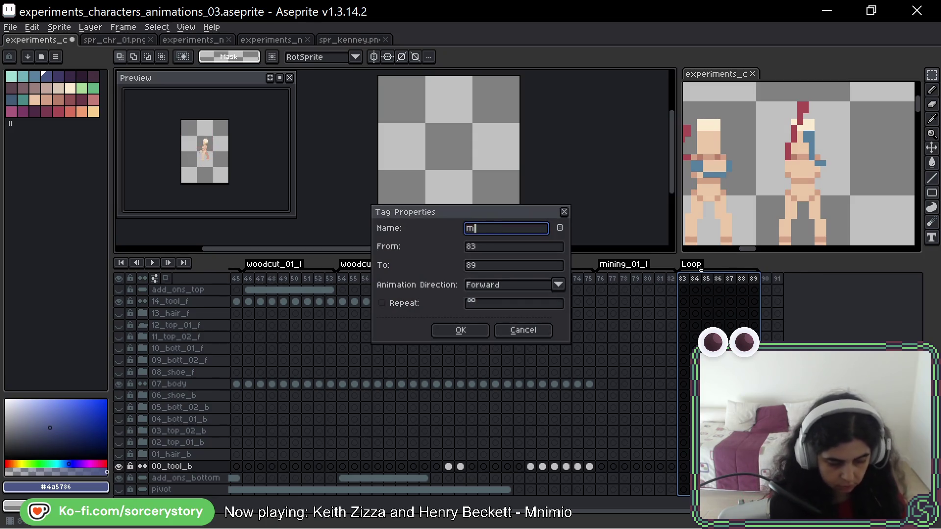
pyautogui.write('ning_')
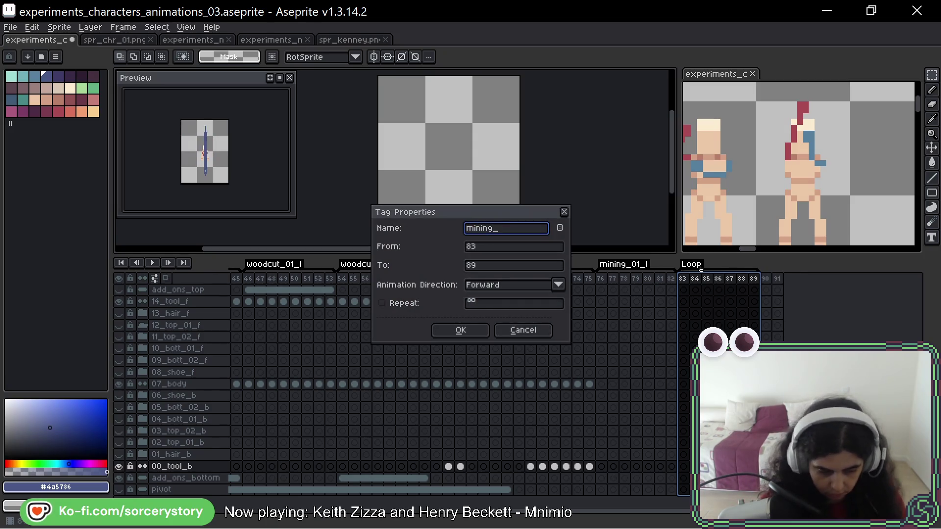
pyautogui.write('01_r')
pyautogui.press('Return')
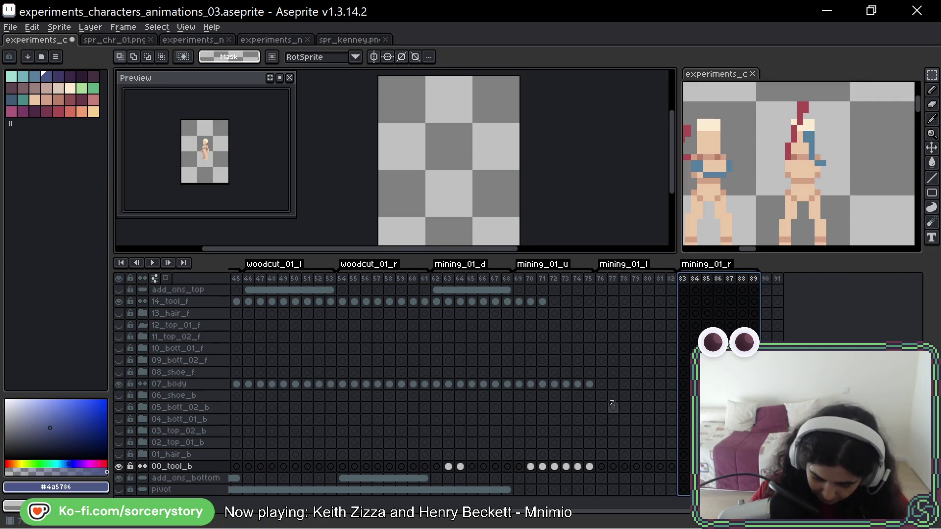
pyautogui.click(603, 386)
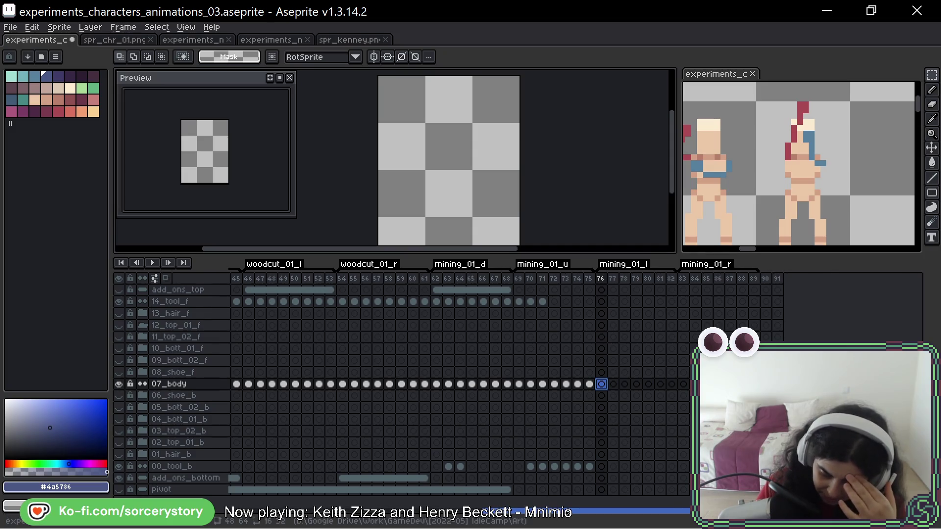
# - Review the woodcut body poses at frames 46–48 and select the body cels of frames 46–47
pyautogui.hscroll(-2, 568, 512)
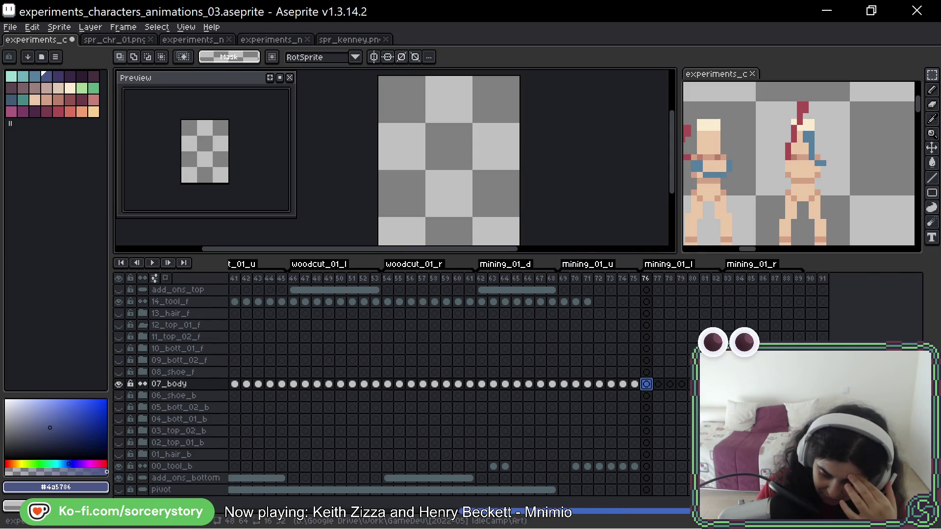
pyautogui.click(296, 384)
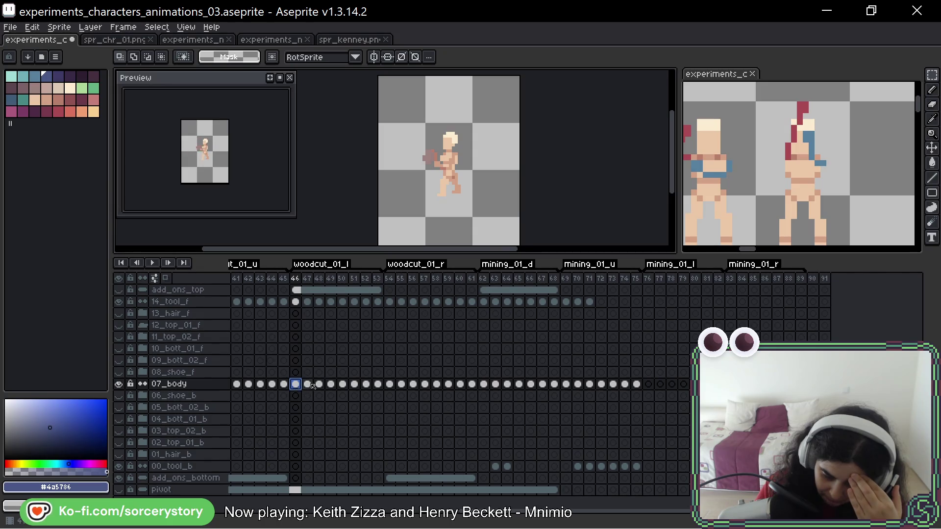
pyautogui.click(308, 385)
pyautogui.click(323, 385)
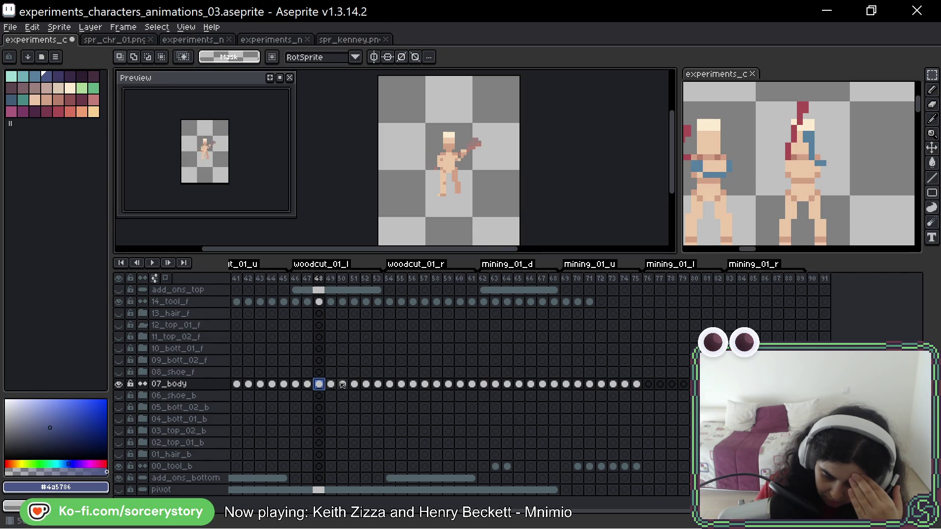
pyautogui.click(296, 385)
pyautogui.click(306, 385)
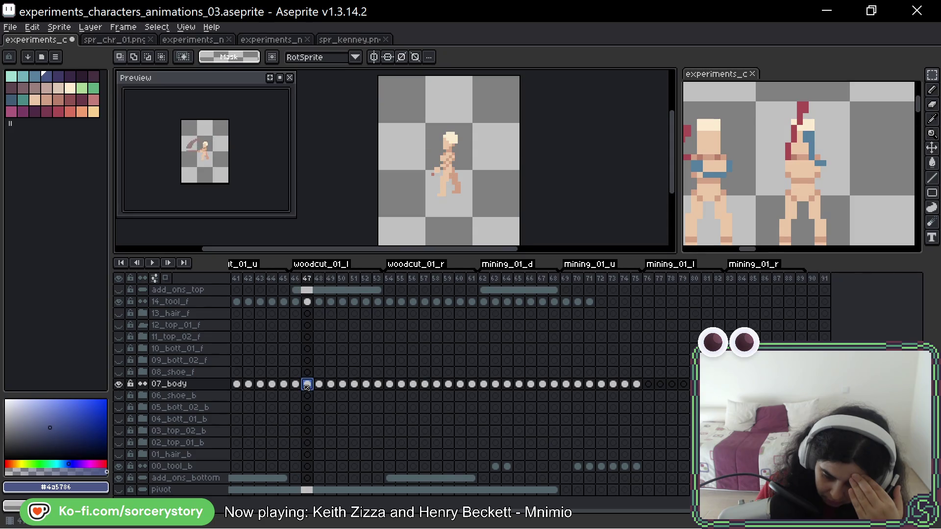
pyautogui.click(295, 385)
pyautogui.keyDown('shift'); pyautogui.click(306, 385); pyautogui.keyUp('shift')
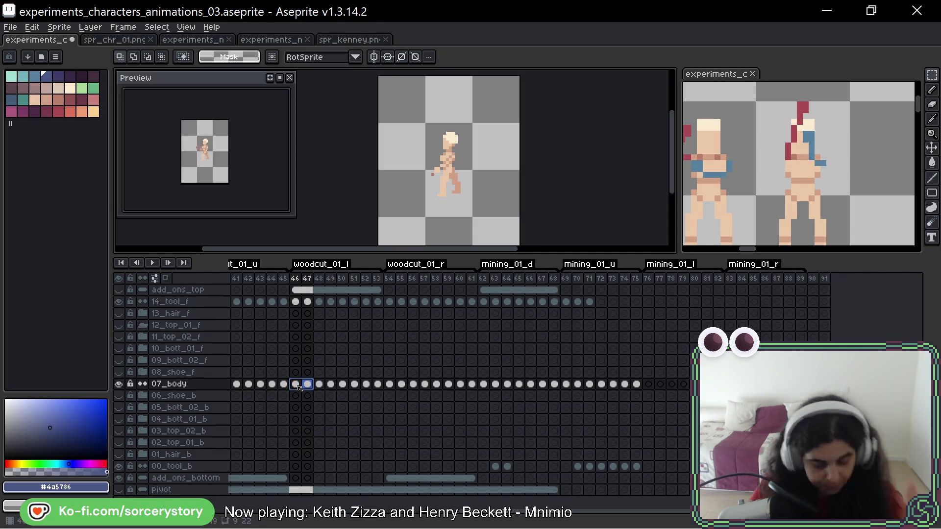
# - Copy the two body cels and paste them into frames 76–77 of 07_body
pyautogui.hotkey('ctrl', 'c')
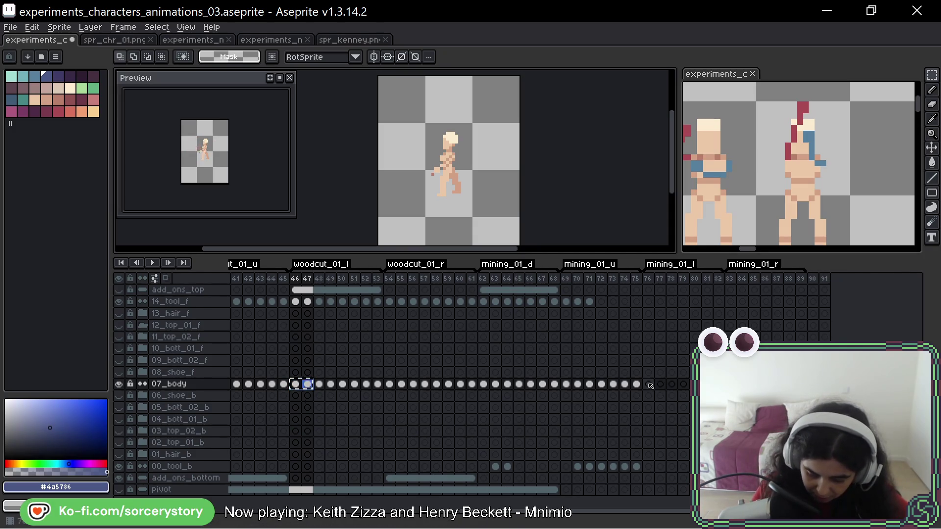
pyautogui.click(649, 384)
pyautogui.hotkey('ctrl', 'v')
pyautogui.scroll(1, 477, 166)
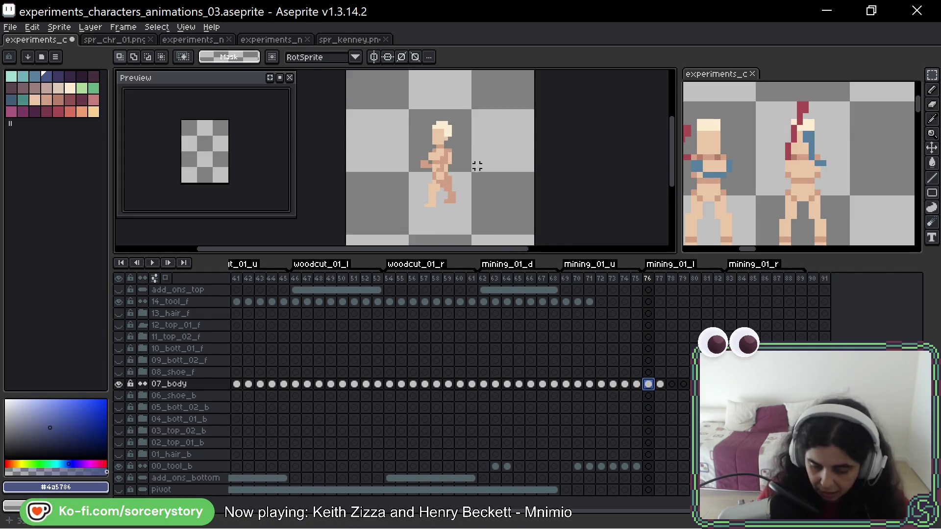
pyautogui.scroll(2, 477, 167)
pyautogui.moveTo(449, 190)
pyautogui.mouseDown()
pyautogui.moveTo(445, 152)
pyautogui.moveTo(453, 189)
pyautogui.mouseUp()
pyautogui.press('Left')
pyautogui.press('Right')
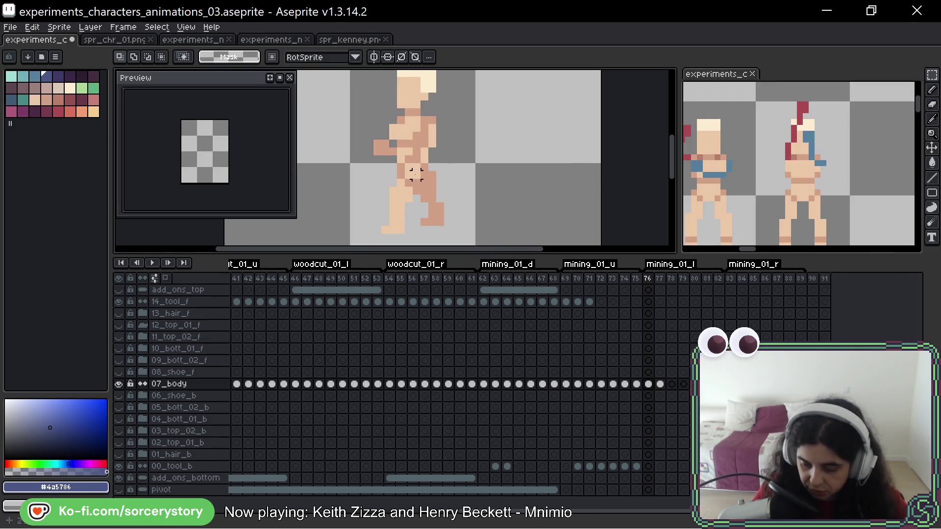
pyautogui.scroll(-2, 415, 174)
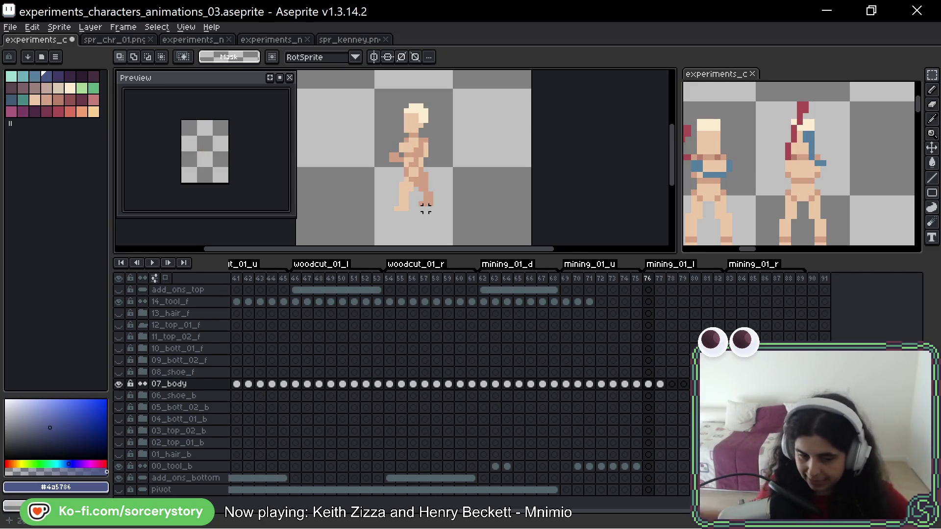
pyautogui.press('Left')
pyautogui.press('Left')
pyautogui.press('Left')
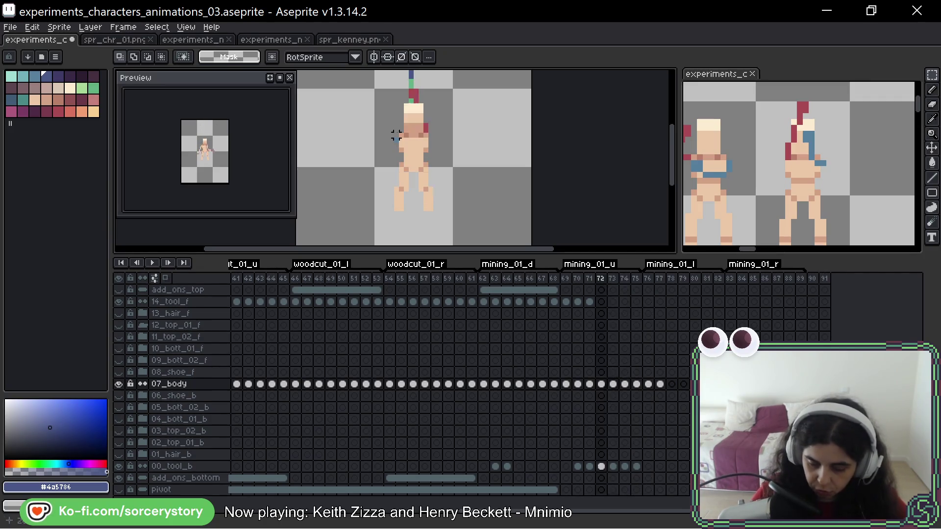
pyautogui.press('Right')
pyautogui.press('Right')
pyautogui.press('Right')
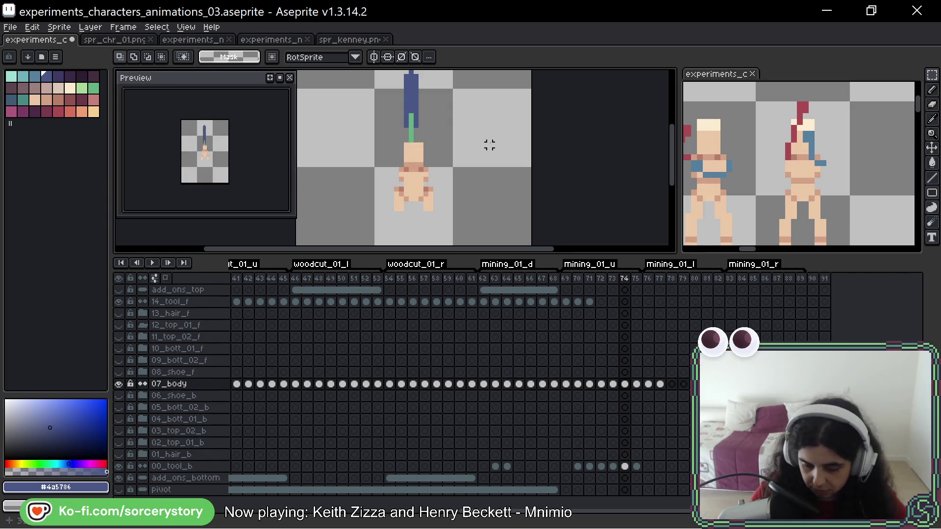
pyautogui.press('Right')
pyautogui.press('Right')
pyautogui.press('Left')
pyautogui.press('Left')
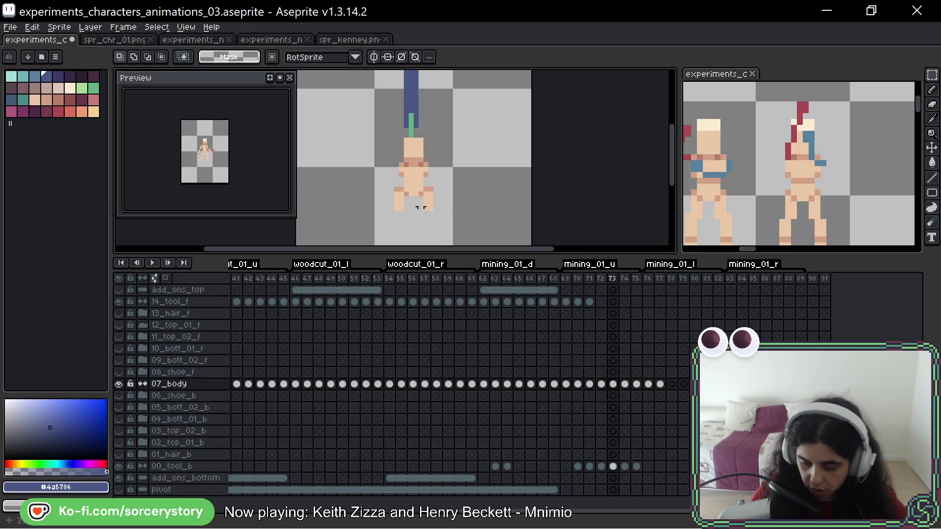
pyautogui.press('Right')
pyautogui.press('Right')
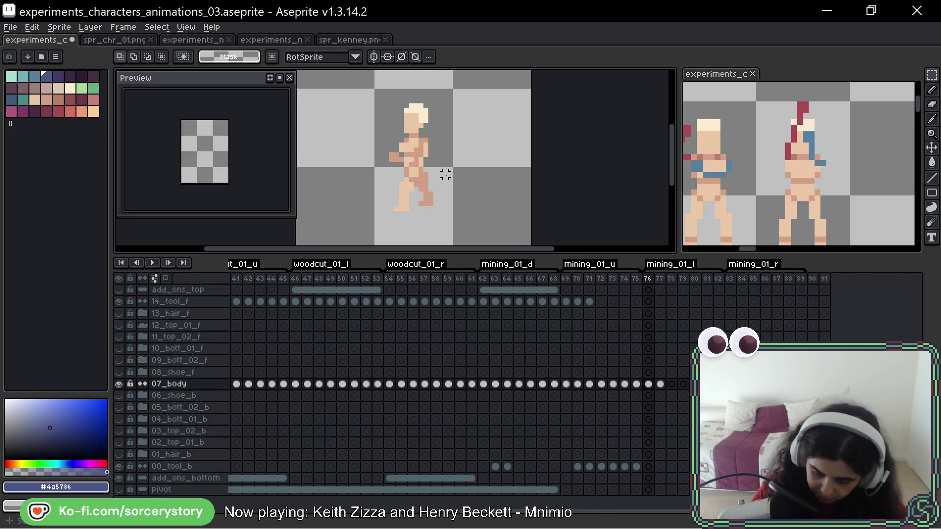
pyautogui.press('Right')
pyautogui.press('Right')
pyautogui.press('Left')
pyautogui.press('Left')
pyautogui.press('Right')
pyautogui.press('Left')
pyautogui.press('Right')
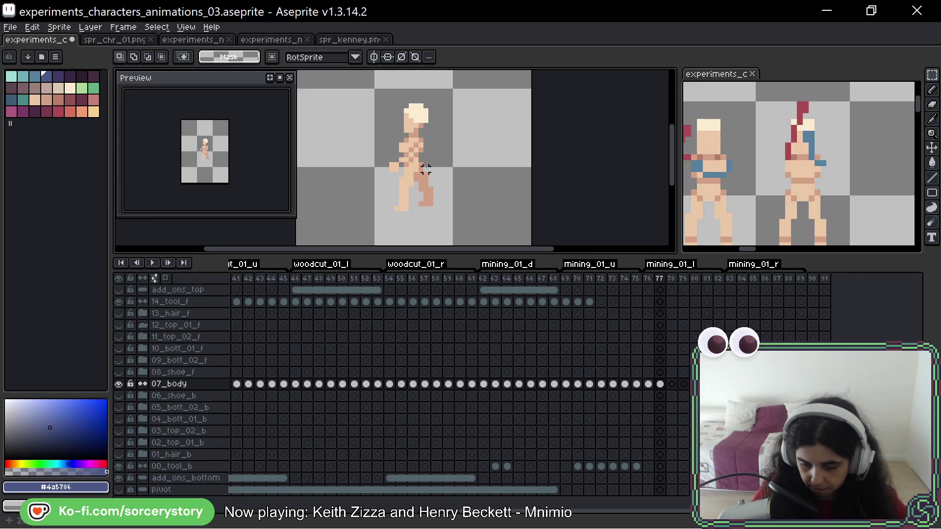
pyautogui.press('Left')
pyautogui.press('Right')
pyautogui.press('Left')
pyautogui.press('Left')
pyautogui.press('Right')
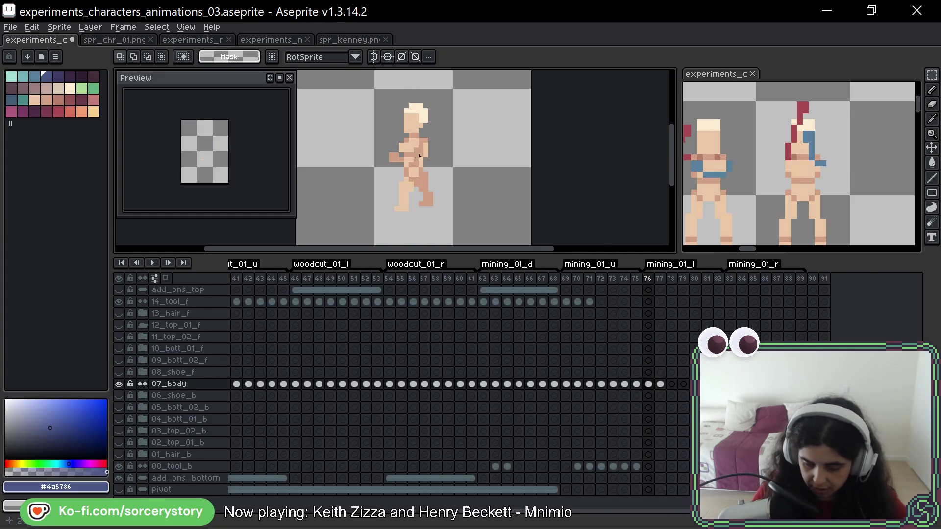
# - Zoom onto the character's legs, switch to the 1px Pencil and pick skin tone #ebc8a7
pyautogui.scroll(3, 420, 153)
pyautogui.moveTo(427, 211); pyautogui.dragTo(449, 133)
pyautogui.moveTo(456, 139)
pyautogui.mouseDown()
pyautogui.moveTo(486, 166)
pyautogui.moveTo(534, 149)
pyautogui.mouseUp()
pyautogui.press('b')
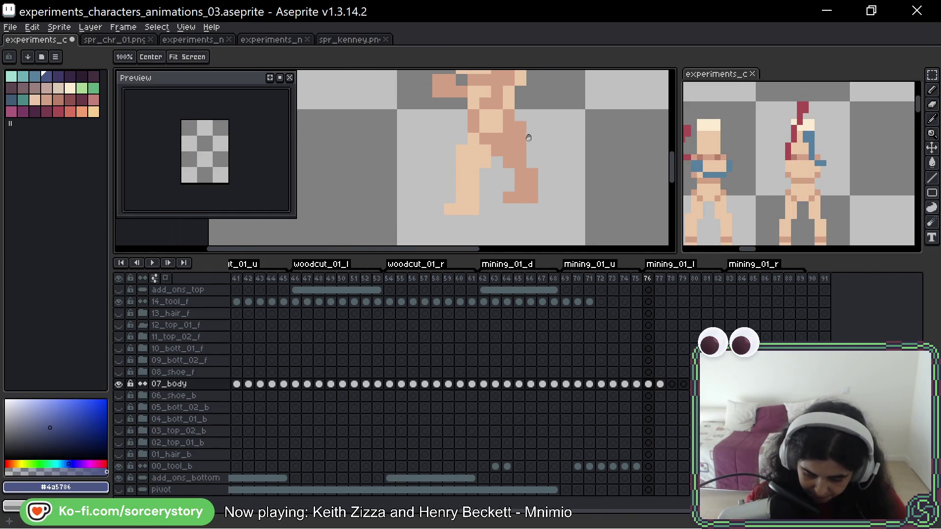
pyautogui.hotkey('ctrl', 'alt', 'c')
pyautogui.press('Escape')
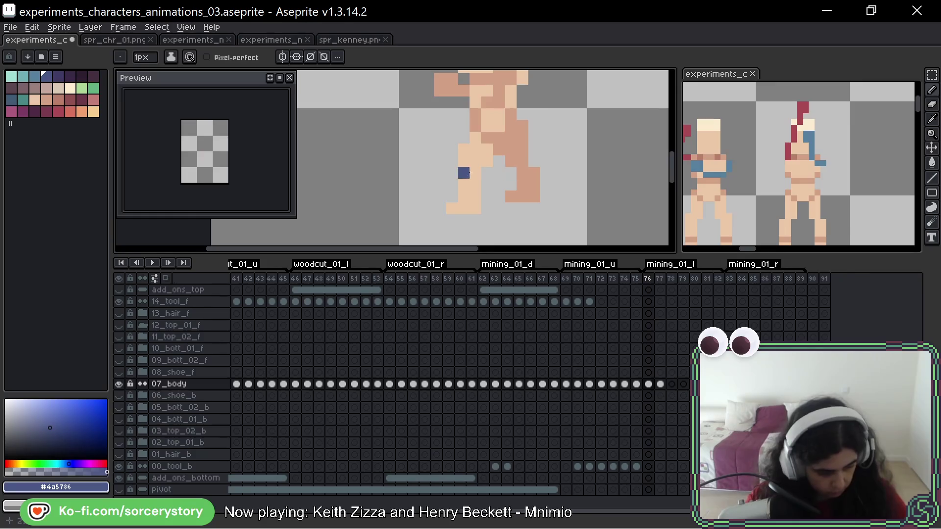
pyautogui.keyDown('alt'); pyautogui.click(494, 138); pyautogui.keyUp('alt')
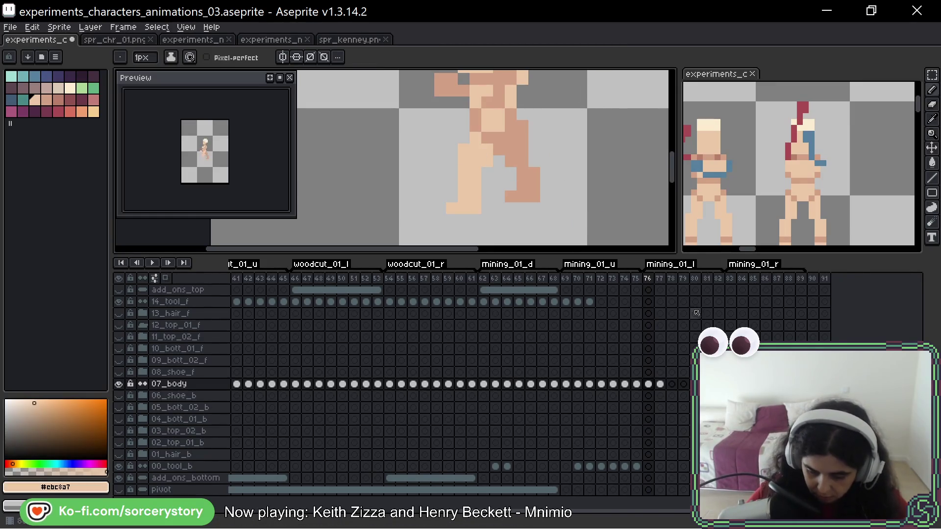
pyautogui.moveTo(513, 511); pyautogui.dragTo(275, 511)
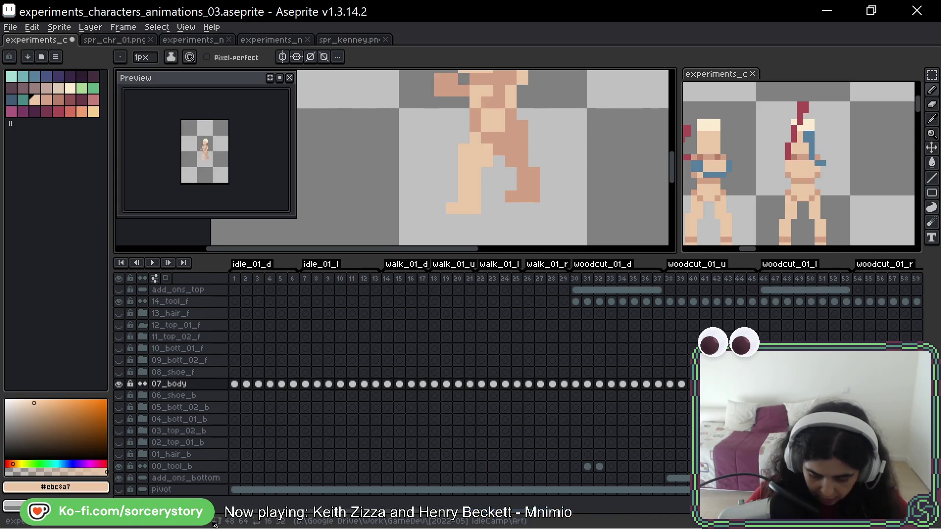
# - Make a rectangular selection around the character's walk pose
pyautogui.click(304, 383)
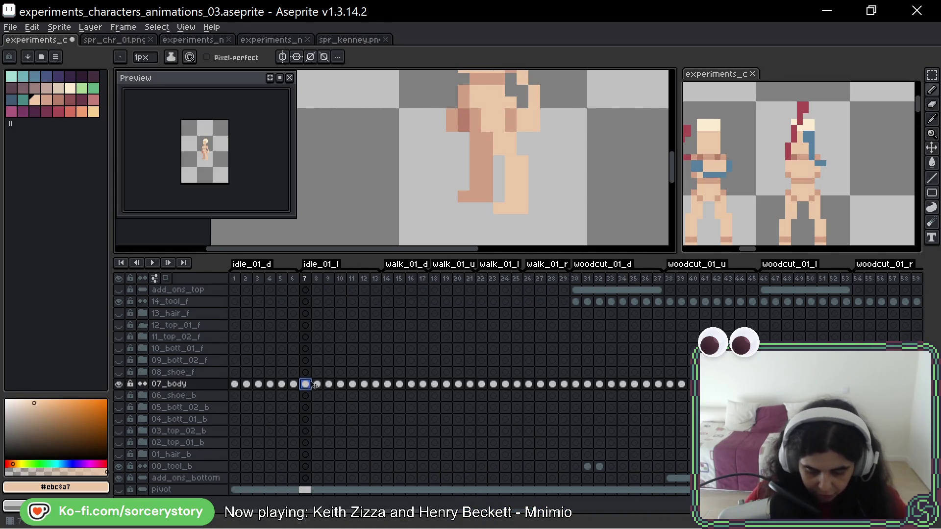
pyautogui.press('m')
pyautogui.scroll(-3, 556, 142)
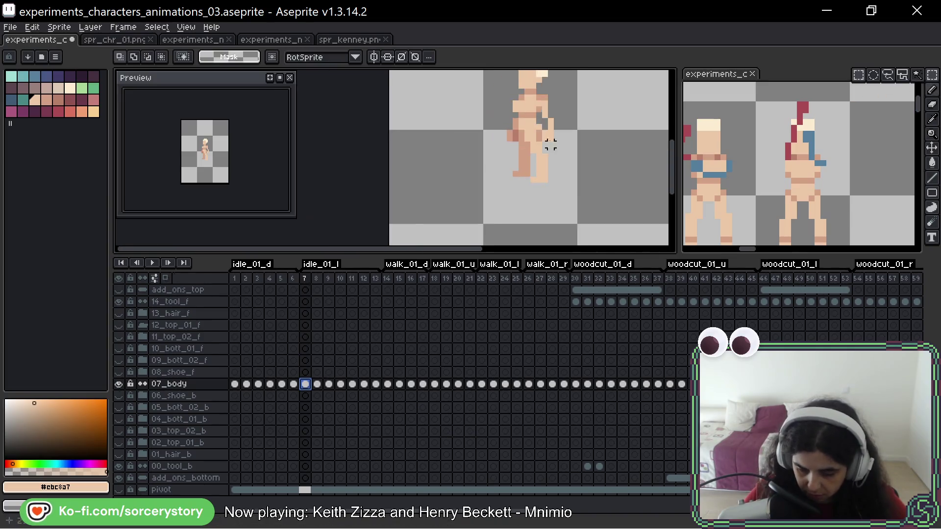
pyautogui.click(498, 140)
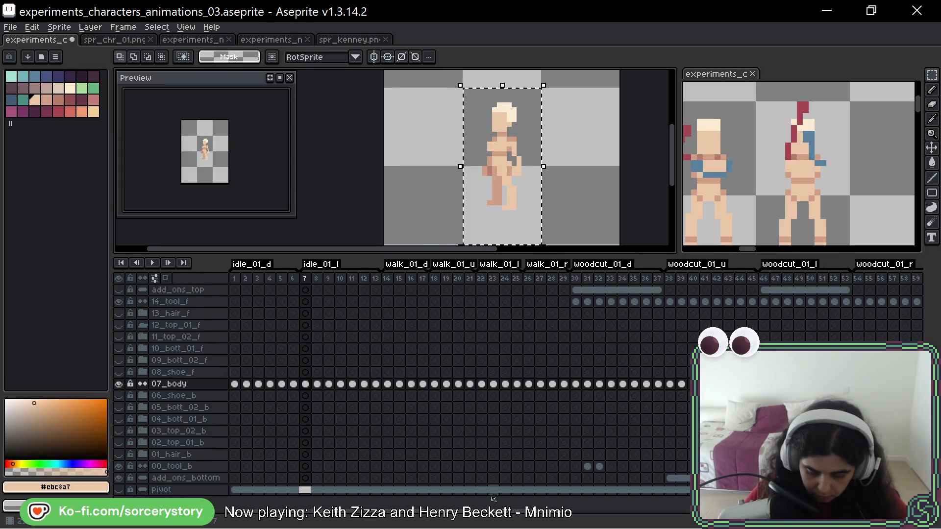
pyautogui.hscroll(10, 441, 382)
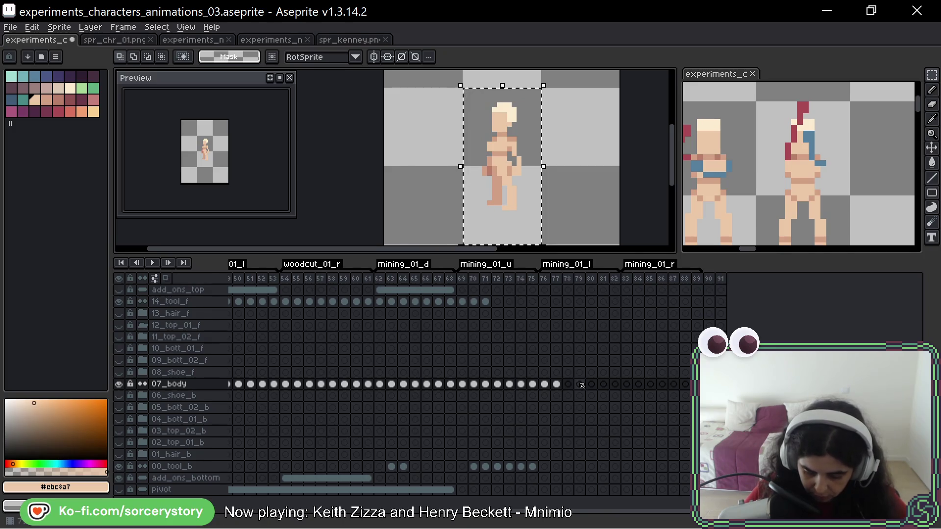
# - Paste the pose on frame 76 and move it 16 px right of the original
pyautogui.click(556, 384)
pyautogui.press('Left')
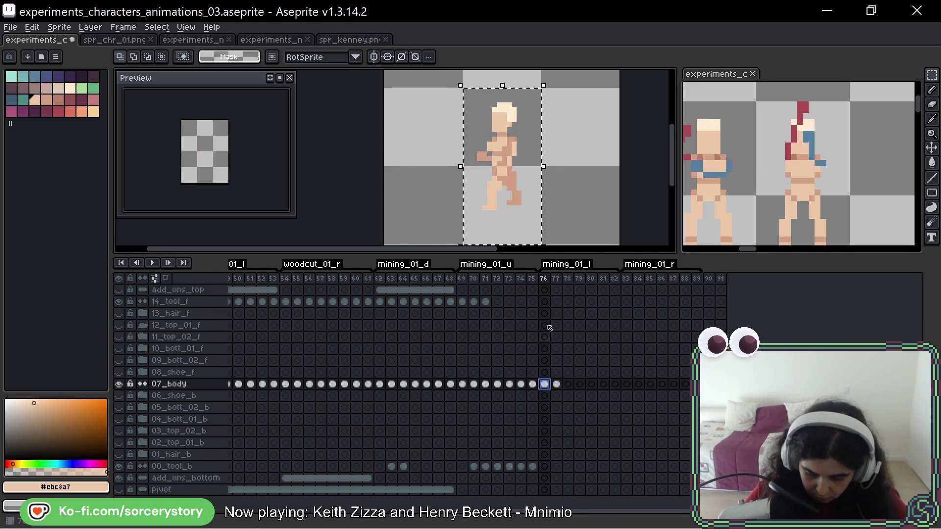
pyautogui.hotkey('ctrl', 'v')
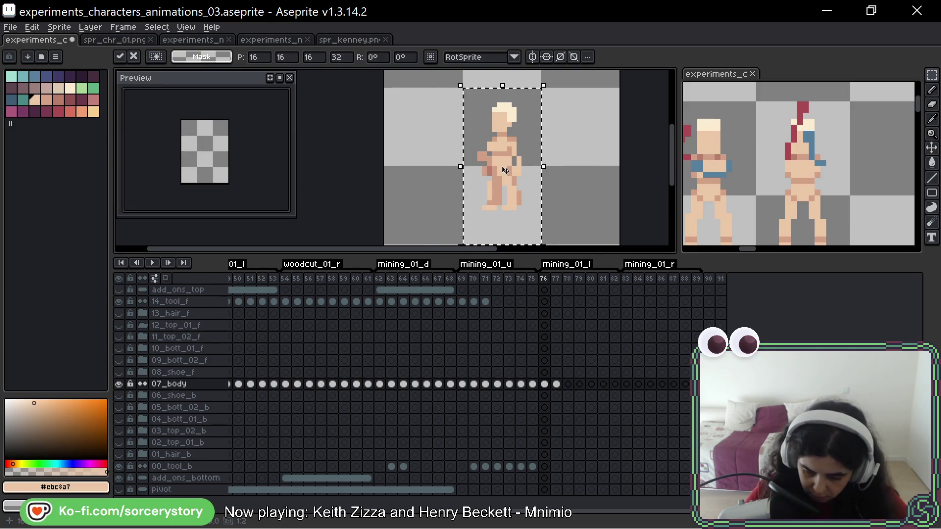
pyautogui.moveTo(510, 170); pyautogui.dragTo(588, 170)
pyautogui.press('Return')
pyautogui.scroll(2, 589, 182)
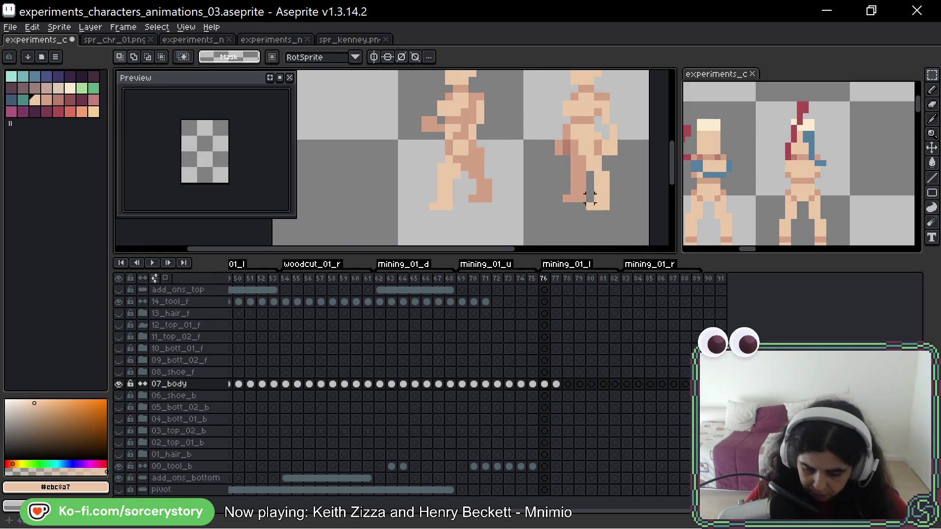
pyautogui.moveTo(511, 183); pyautogui.dragTo(463, 178)
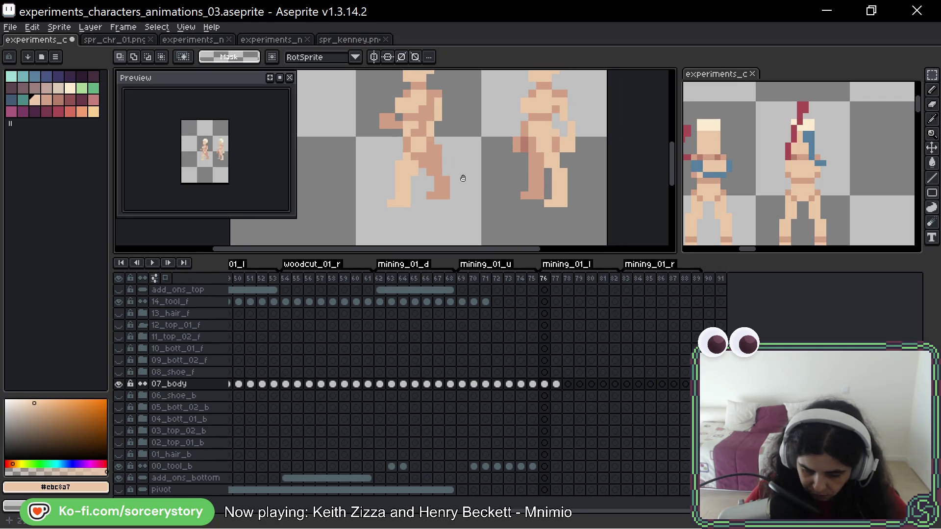
# - Add skin pixels to the left figure's feet with the Pencil, undoing the stray ones
pyautogui.press('b')
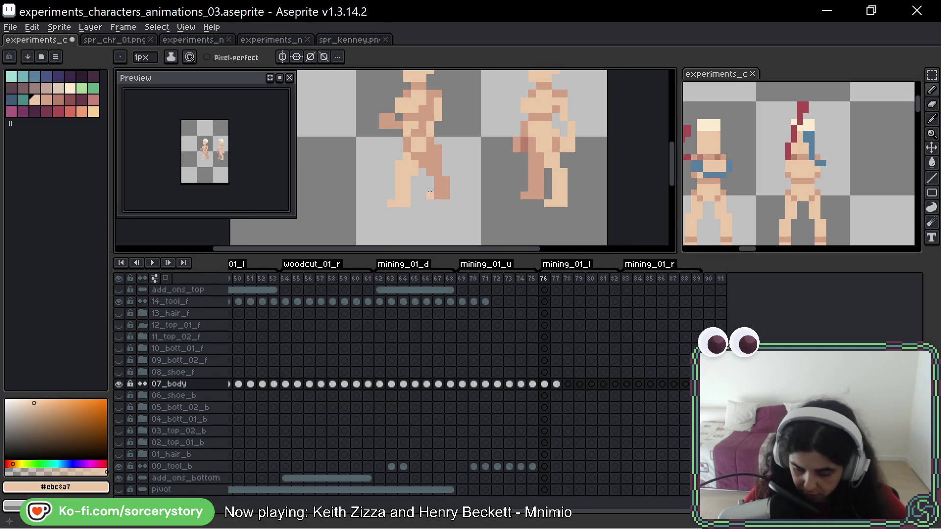
pyautogui.click(523, 210)
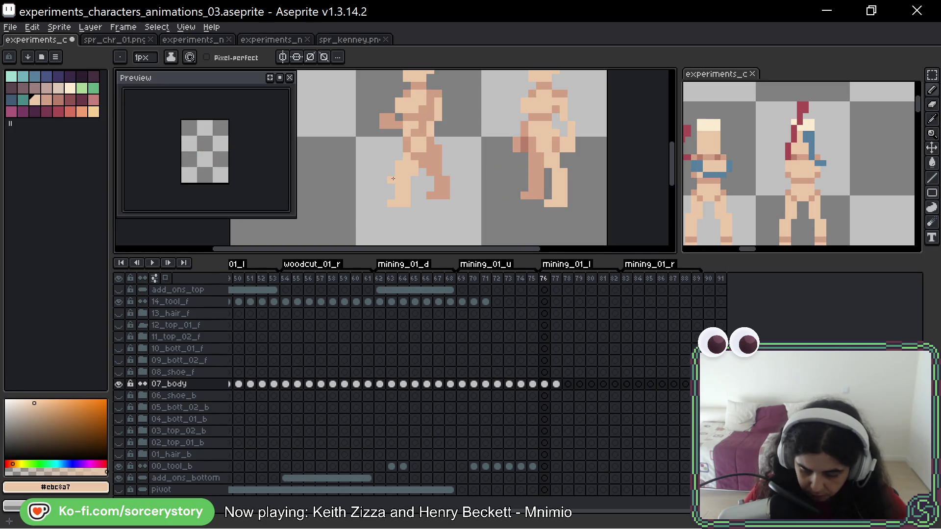
pyautogui.hotkey('ctrl', 'z')
pyautogui.moveTo(393, 178); pyautogui.dragTo(406, 186)
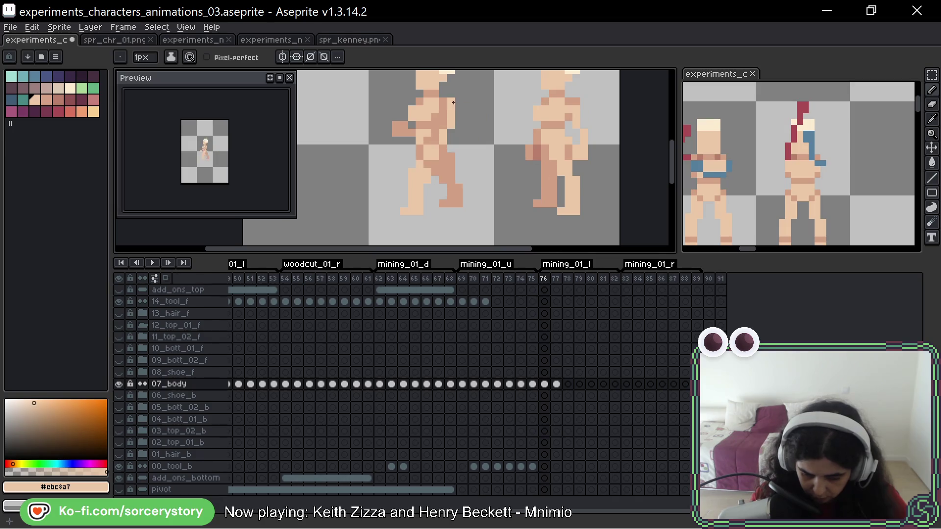
pyautogui.click(444, 210)
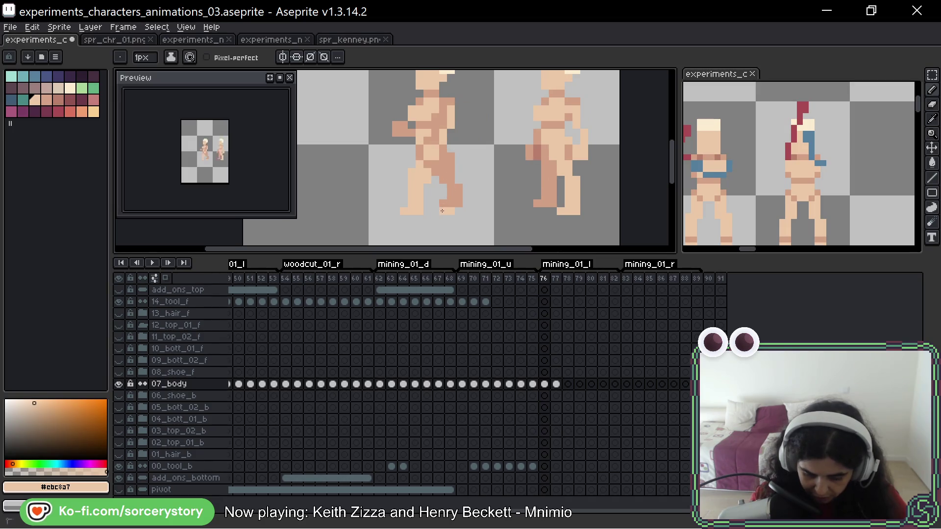
pyautogui.click(467, 187)
pyautogui.hotkey('ctrl', 'z')
pyautogui.hotkey('ctrl', 'z')
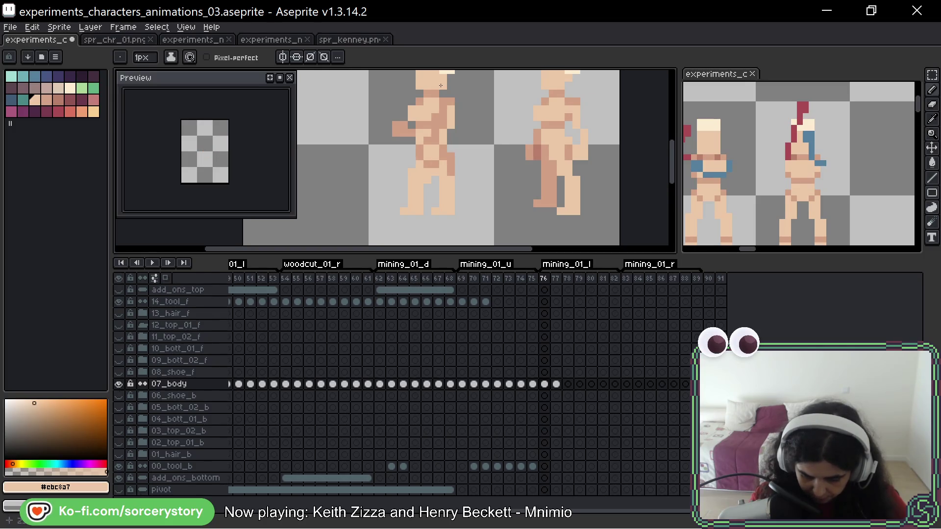
# - Pick darker skin #d3a084 and repaint the left figure's foot and back leg
pyautogui.keyDown('alt'); pyautogui.click(428, 148); pyautogui.keyUp('alt')
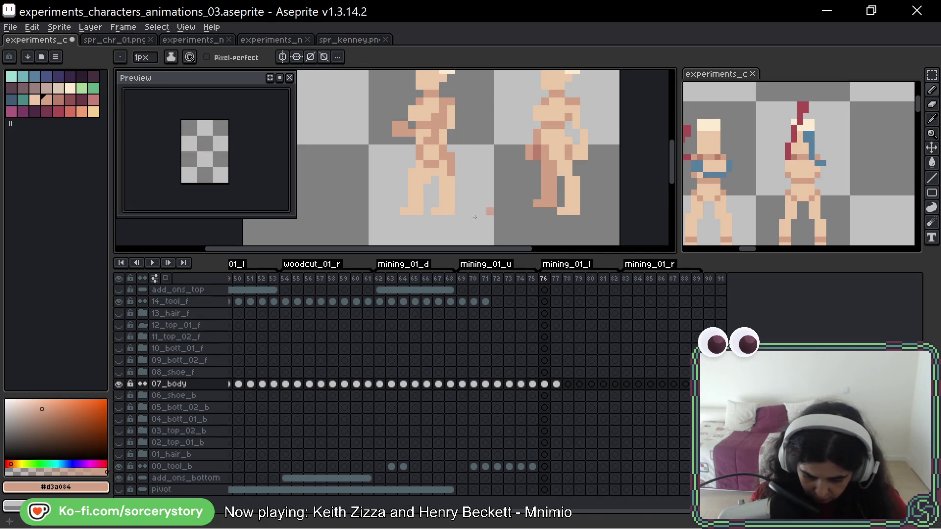
pyautogui.moveTo(426, 202); pyautogui.dragTo(398, 209)
pyautogui.moveTo(409, 176)
pyautogui.mouseDown()
pyautogui.moveTo(410, 189)
pyautogui.moveTo(420, 166)
pyautogui.moveTo(423, 195)
pyautogui.mouseUp()
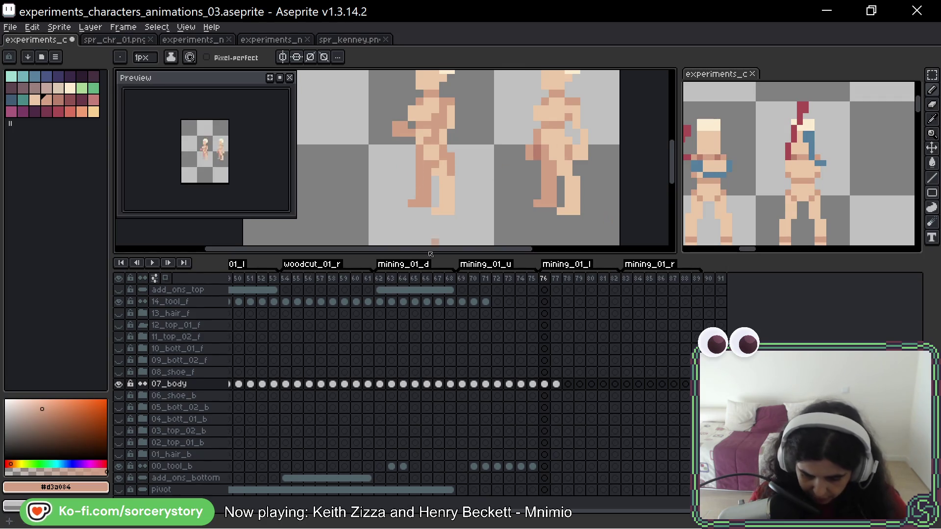
pyautogui.scroll(-4, 468, 196)
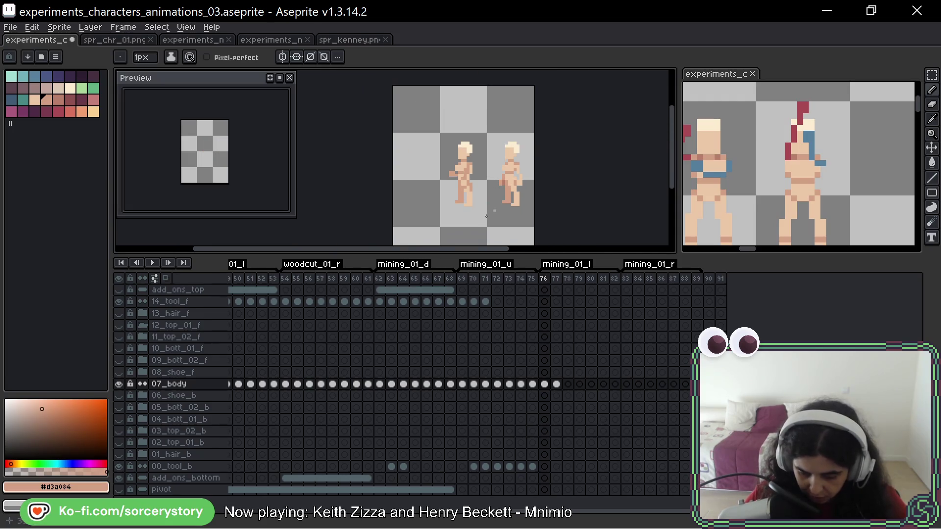
# - Zoom in and out over the reworked poses, then step between frames to land on frame 77
pyautogui.scroll(4, 491, 207)
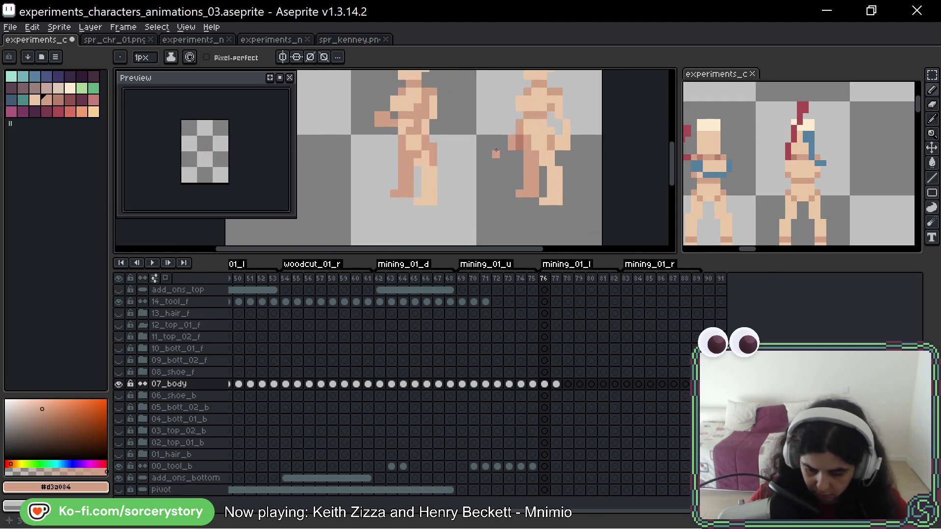
pyautogui.scroll(1, 496, 148)
pyautogui.scroll(1, 407, 150)
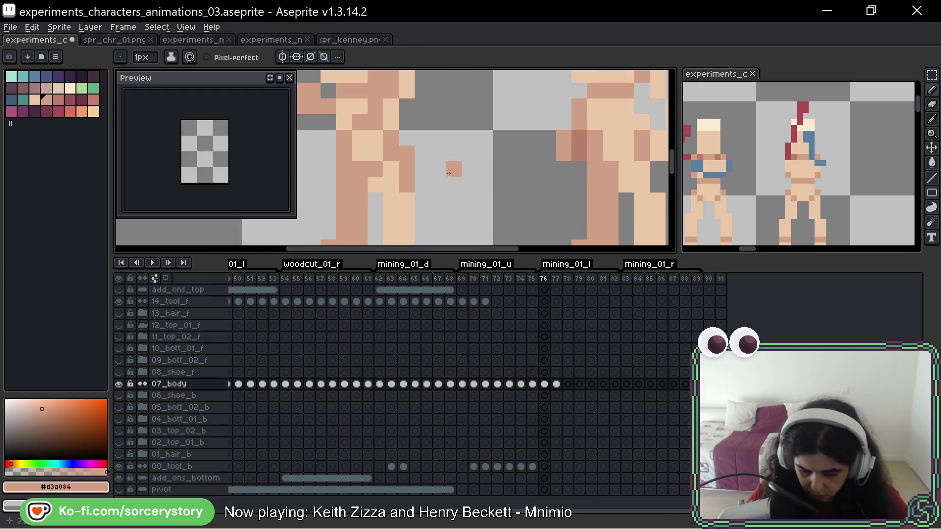
pyautogui.scroll(-2, 490, 168)
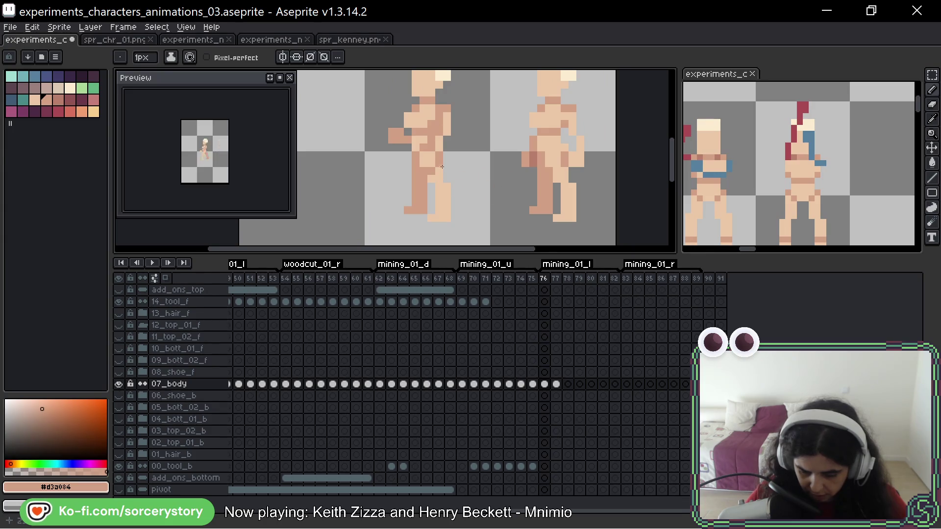
pyautogui.scroll(-3, 482, 133)
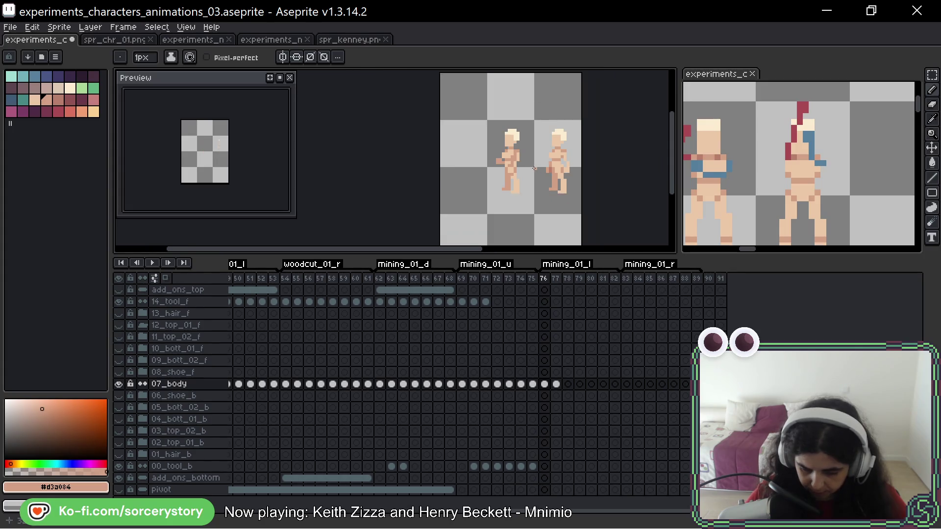
pyautogui.scroll(3, 520, 191)
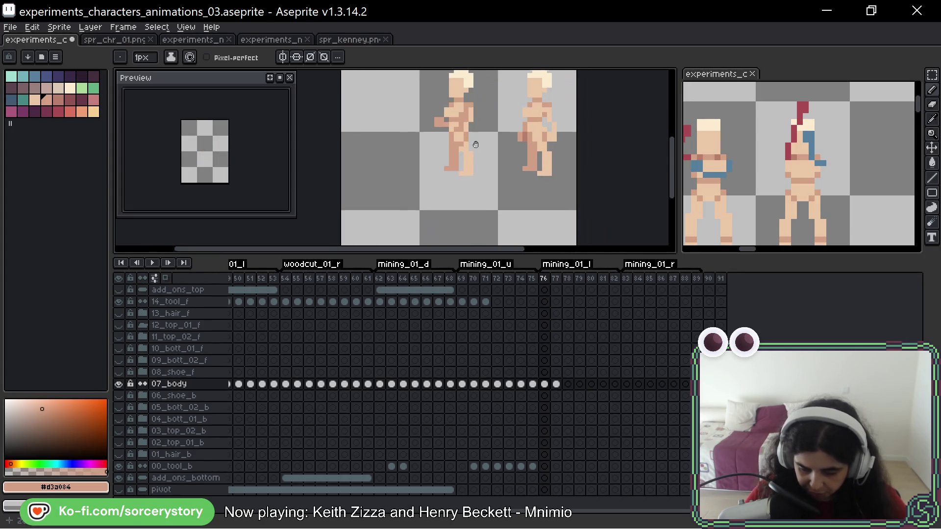
pyautogui.press('Right')
pyautogui.press('Left')
pyautogui.press('Right')
pyautogui.press('Right')
pyautogui.press('Left')
pyautogui.press('Left')
pyautogui.press('Right')
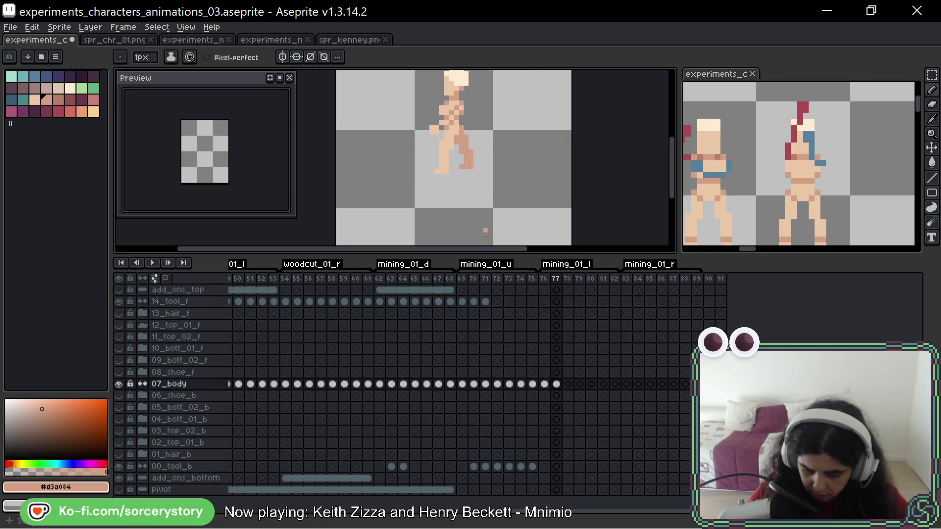
pyautogui.hscroll(-5, 351, 416)
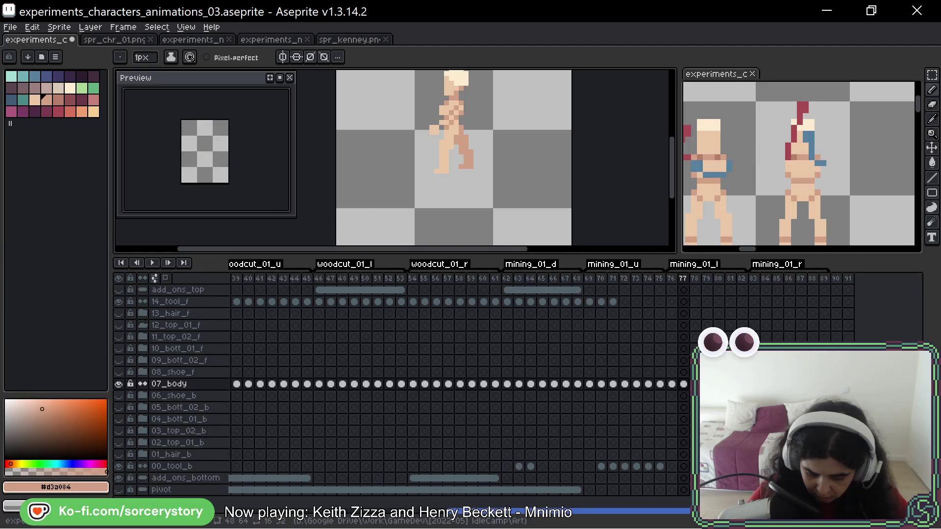
# - Flip between woodcut_01_l frames 46–48 to compare the reference poses
pyautogui.click(319, 383)
pyautogui.click(330, 301)
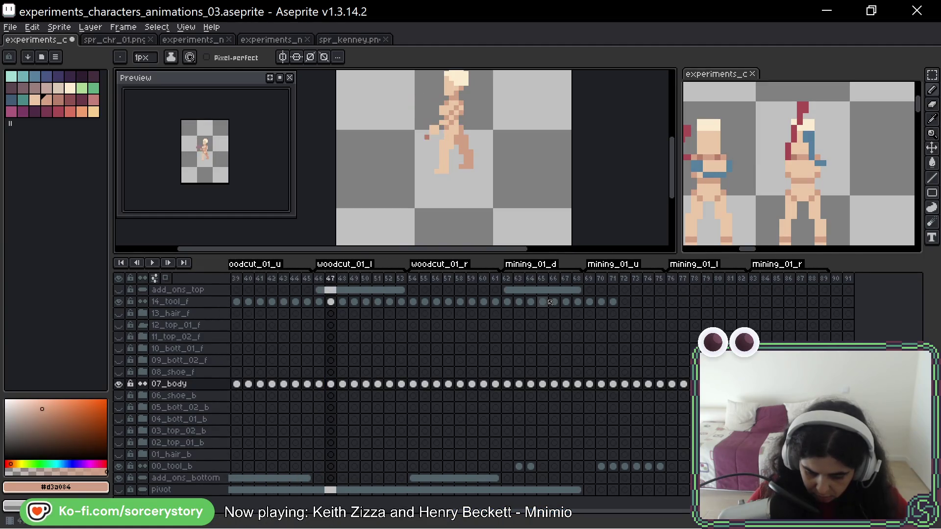
pyautogui.press('Left')
pyautogui.press('Right')
pyautogui.press('Left')
pyautogui.press('Right')
pyautogui.press('Right')
pyautogui.press('Left')
pyautogui.press('Left')
pyautogui.press('Right')
pyautogui.press('Left')
pyautogui.press('Right')
pyautogui.press('Left')
pyautogui.press('Right')
pyautogui.press('Left')
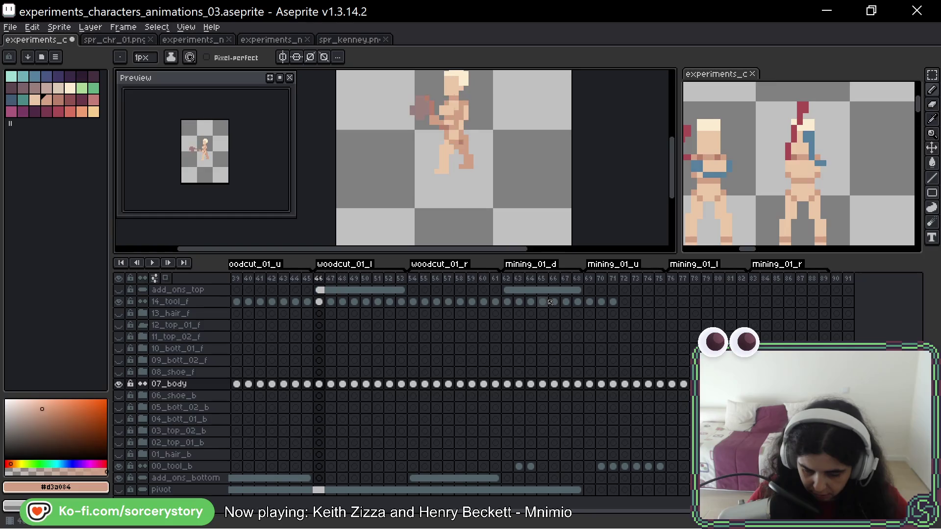
pyautogui.press('Left')
pyautogui.press('Right')
pyautogui.press('Right')
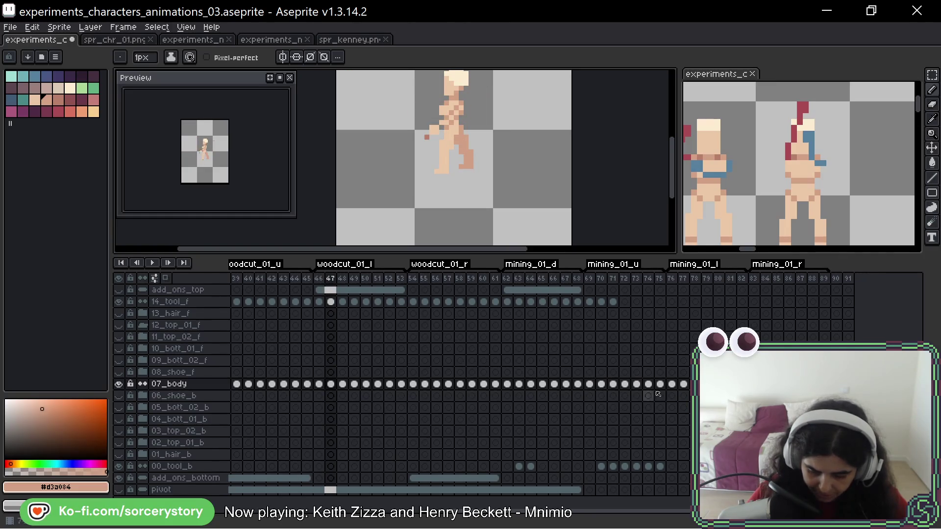
# - Return to frame 76 on the body layer and compare it with its neighbouring frame
pyautogui.click(673, 387)
pyautogui.hscroll(1, 485, 181)
pyautogui.press('Left')
pyautogui.press('Right')
pyautogui.press('Left')
pyautogui.press('Right')
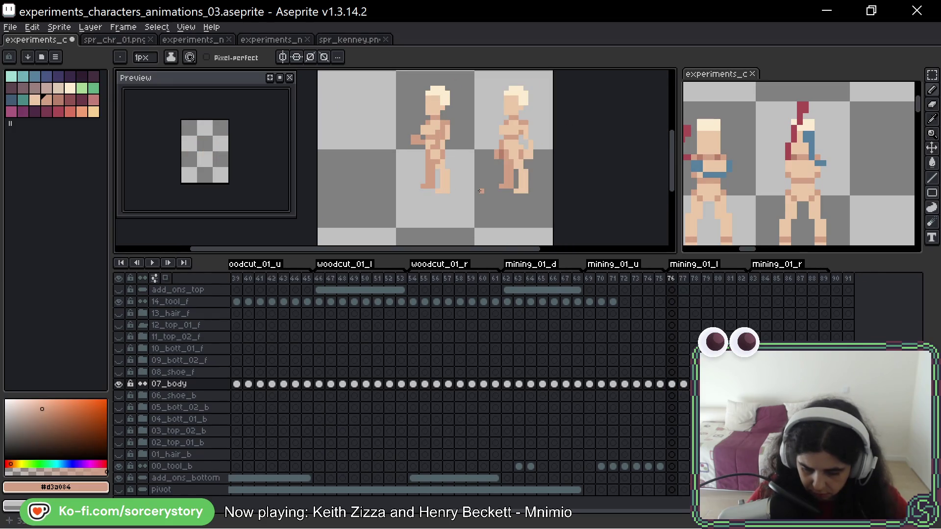
# - Zoom in, pick light skin #ebc8a7 from the figure on frame 76, then move to frame 77
pyautogui.press('Left')
pyautogui.press('Right')
pyautogui.press('Right')
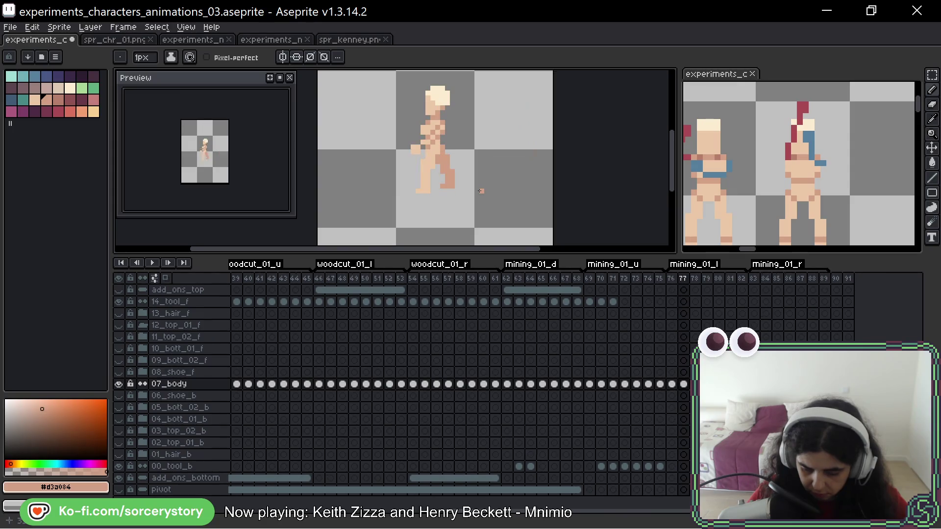
pyautogui.scroll(4, 396, 204)
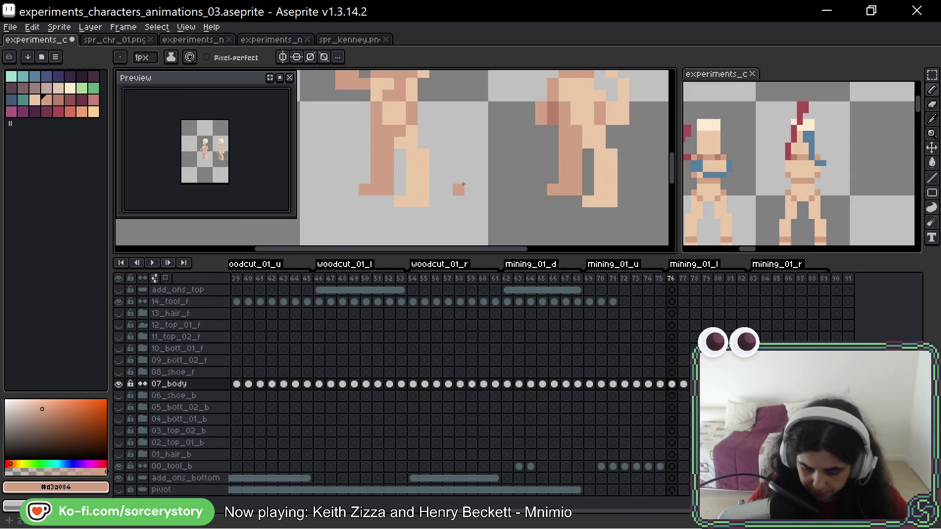
pyautogui.press('Left')
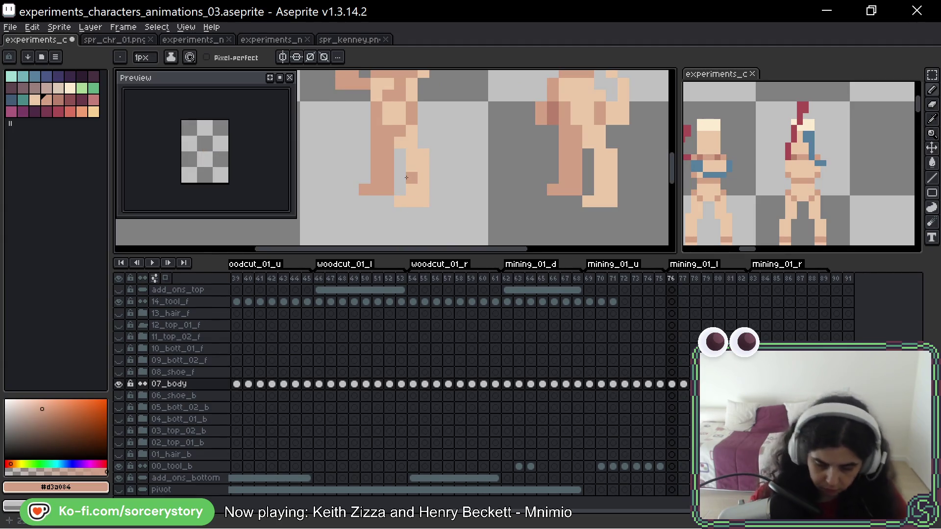
pyautogui.keyDown('alt'); pyautogui.click(416, 205); pyautogui.keyUp('alt')
pyautogui.press('Left')
pyautogui.press('Right')
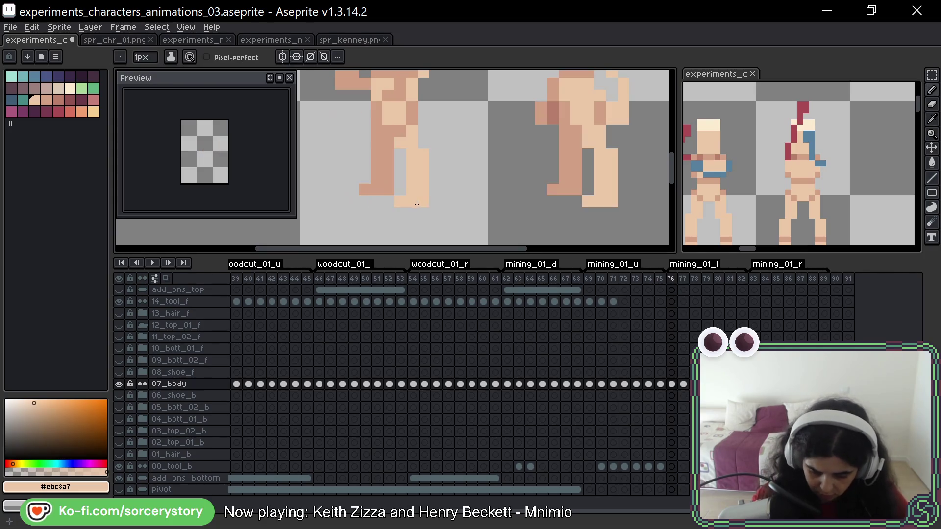
pyautogui.press('Right')
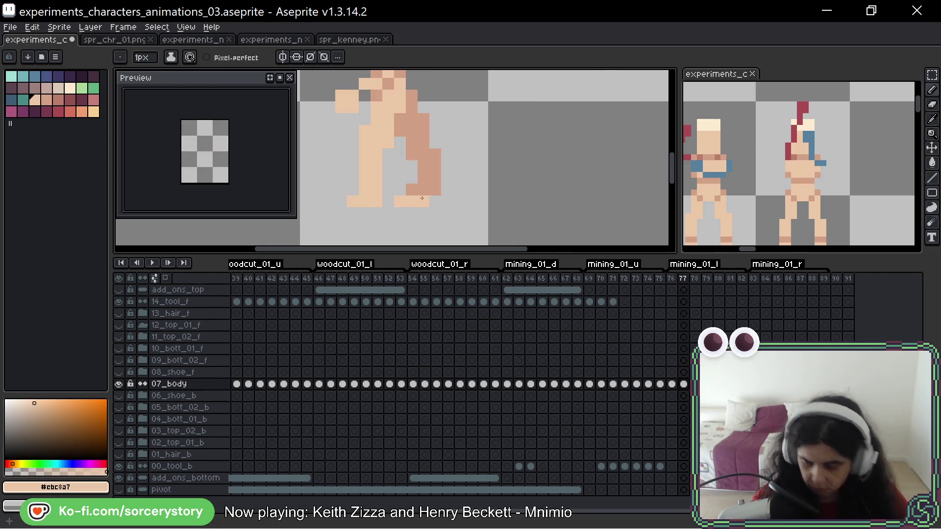